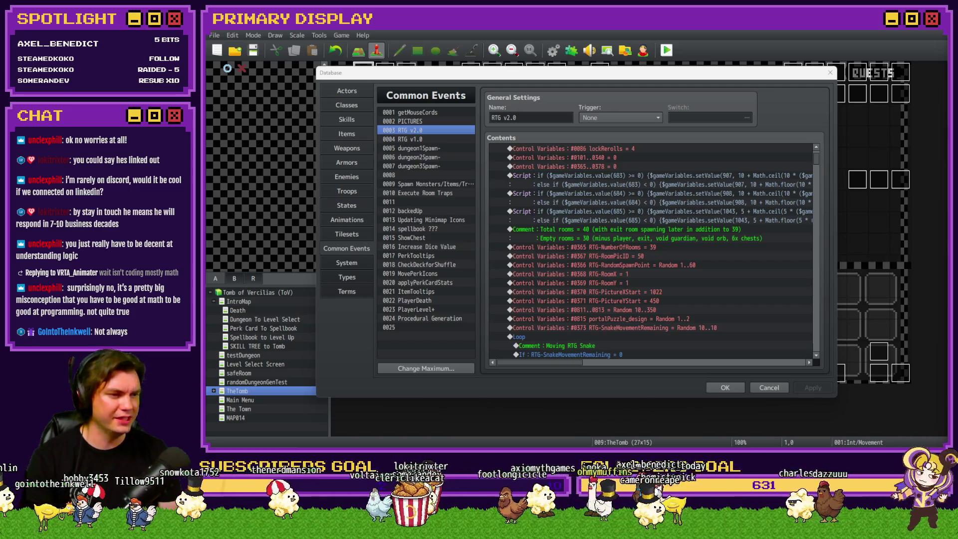
Step: Leave the RTG v2.0 Database and switch to the Twitch channel page in the browser
{"action": "key", "text": "alt+Tab"}
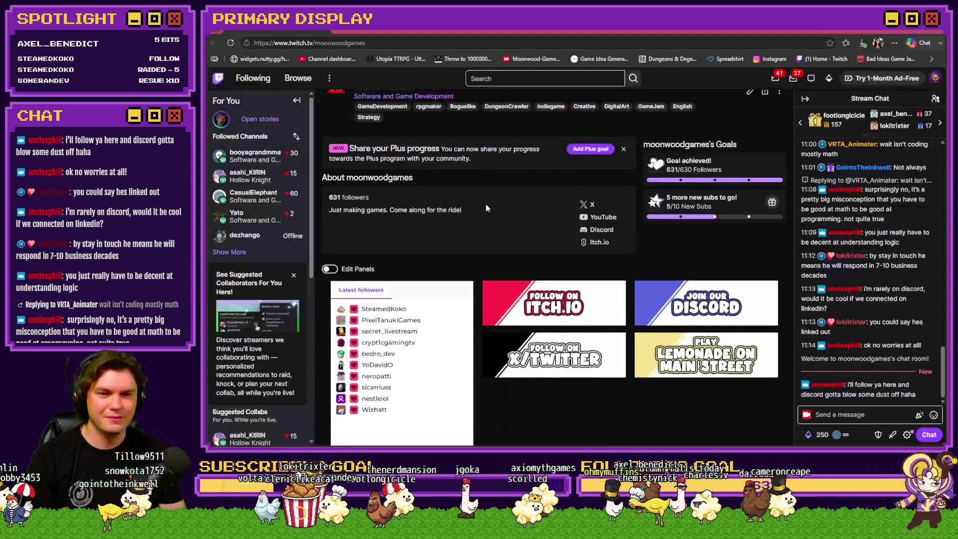
Step: Skim the Twitch channel panels, then bring RPG Maker MZ's Database back to the front
{"action": "scroll", "coordinate": [518, 309], "scroll_direction": "down", "scroll_amount": 3}
{"action": "scroll", "coordinate": [517, 309], "scroll_direction": "up", "scroll_amount": 1}
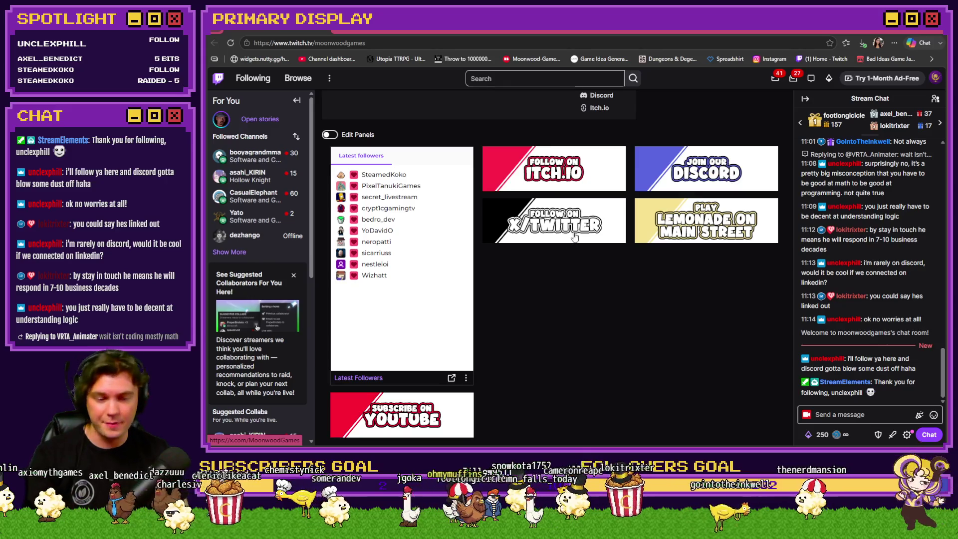
{"action": "scroll", "coordinate": [549, 294], "scroll_direction": "down", "scroll_amount": 2}
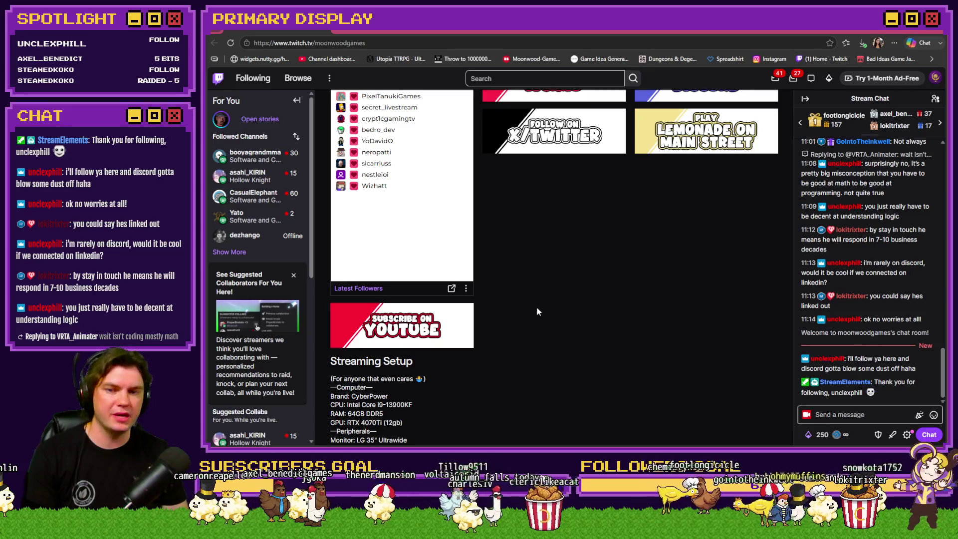
{"action": "scroll", "coordinate": [537, 307], "scroll_direction": "up", "scroll_amount": 1}
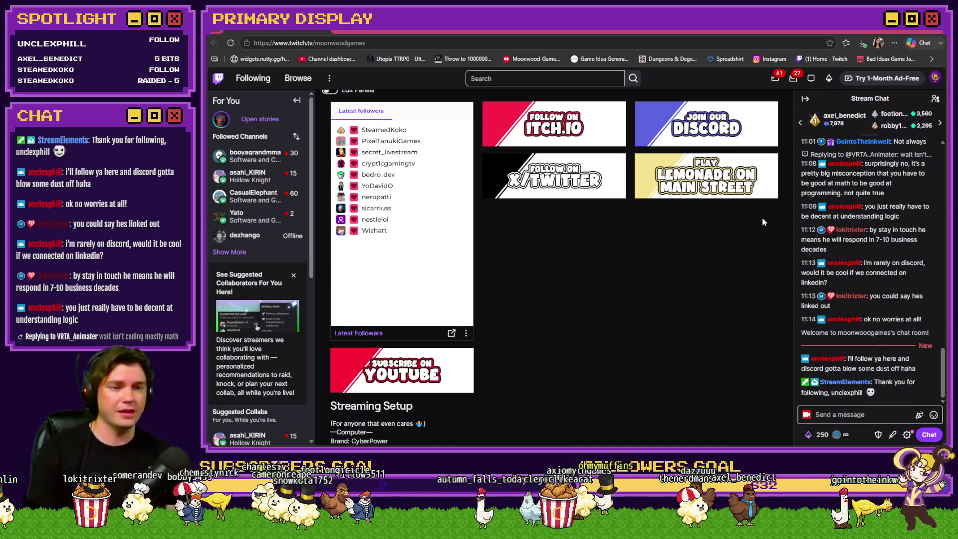
{"action": "left_click", "coordinate": [940, 33]}
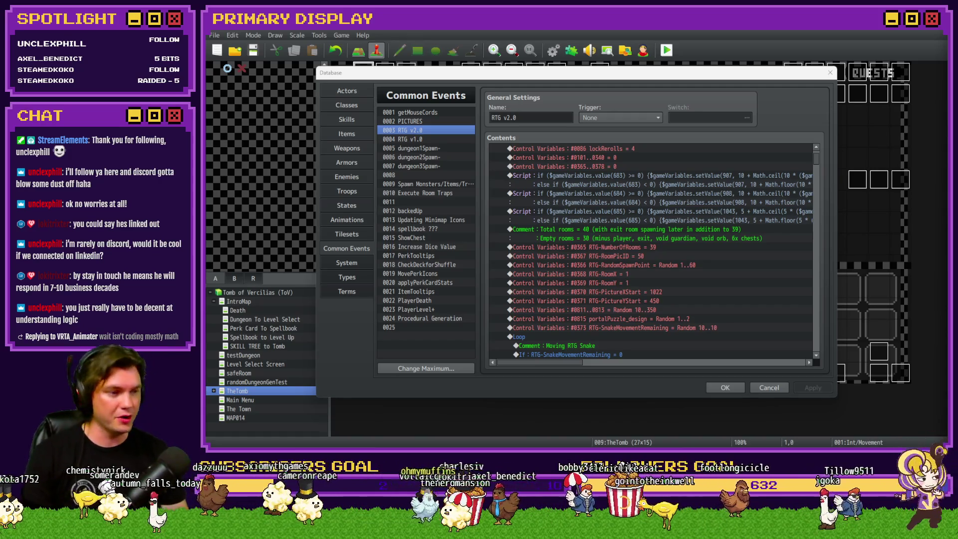
Step: Review the existing Script commands in RTG v2.0, ending on the one for 683
{"action": "left_click", "coordinate": [720, 100]}
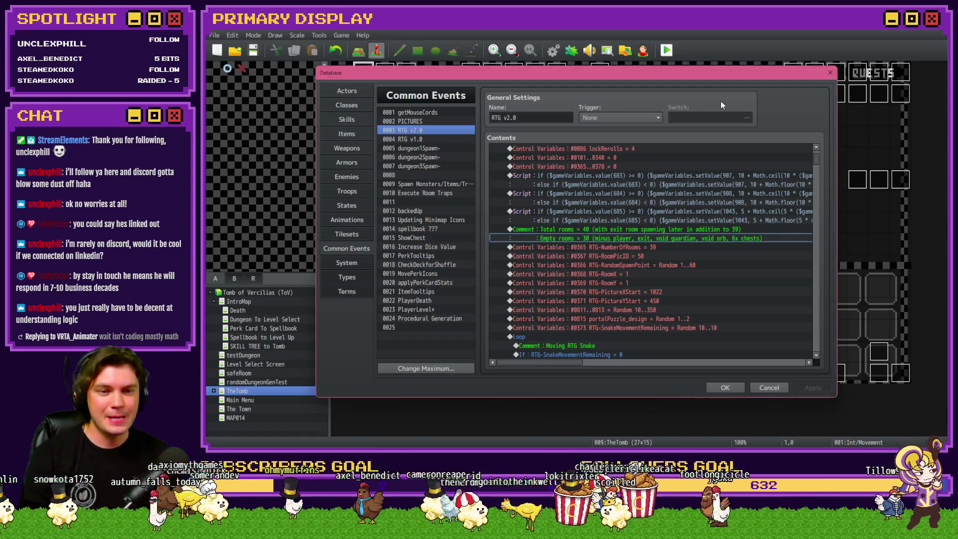
{"action": "left_click", "coordinate": [706, 187]}
{"action": "left_click", "coordinate": [705, 194]}
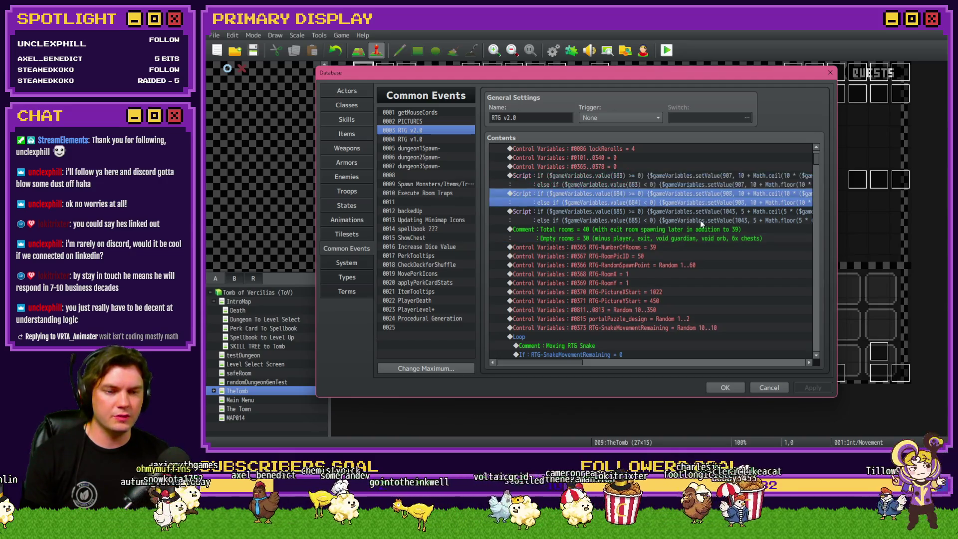
{"action": "left_click", "coordinate": [699, 216]}
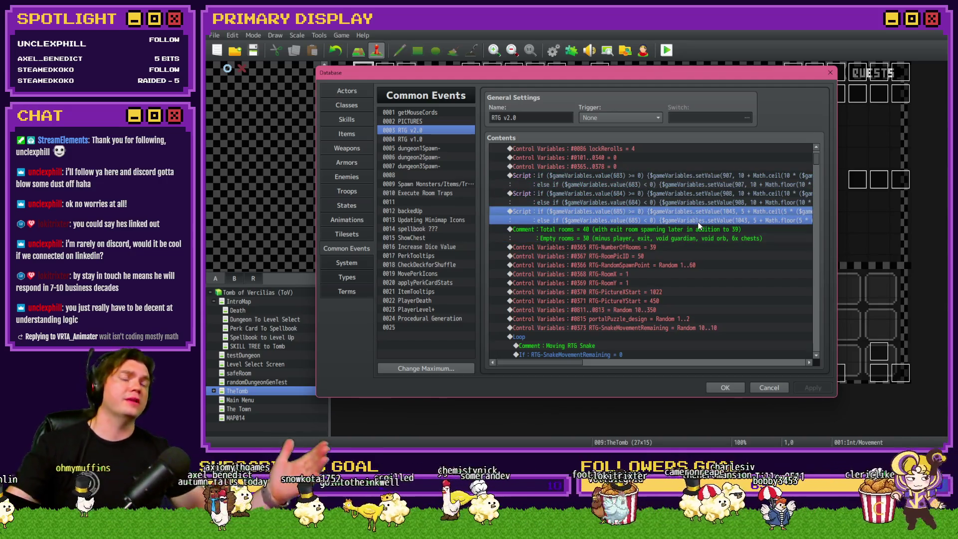
{"action": "left_click", "coordinate": [666, 179]}
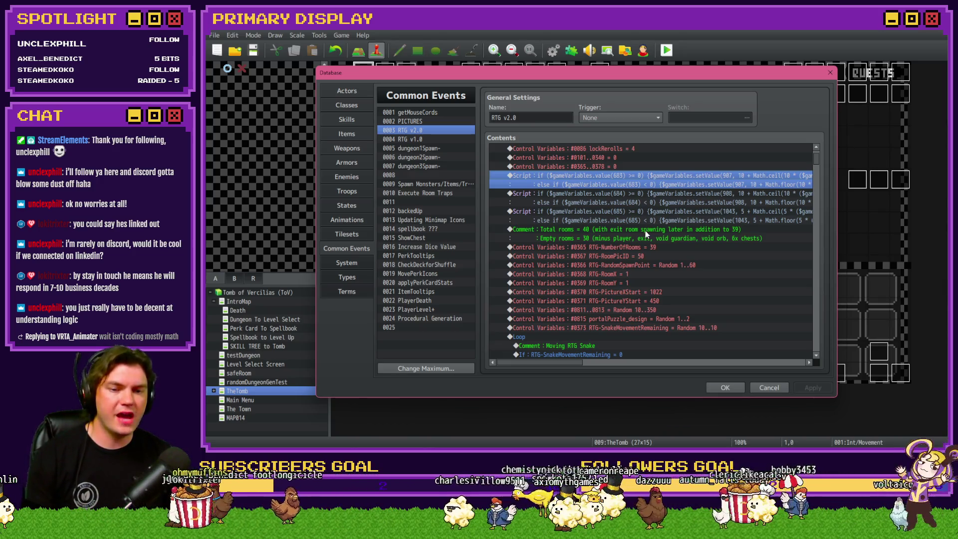
Step: Insert a Conditional Branch with a Script condition and reopen it for editing
{"action": "left_click", "coordinate": [645, 233]}
{"action": "key", "text": "Insert"}
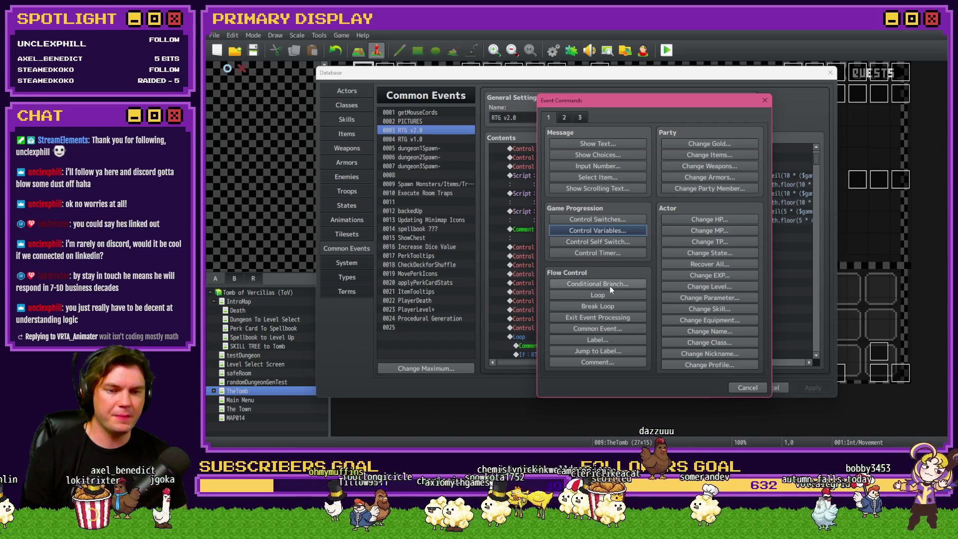
{"action": "left_click", "coordinate": [610, 284]}
{"action": "left_click", "coordinate": [606, 178]}
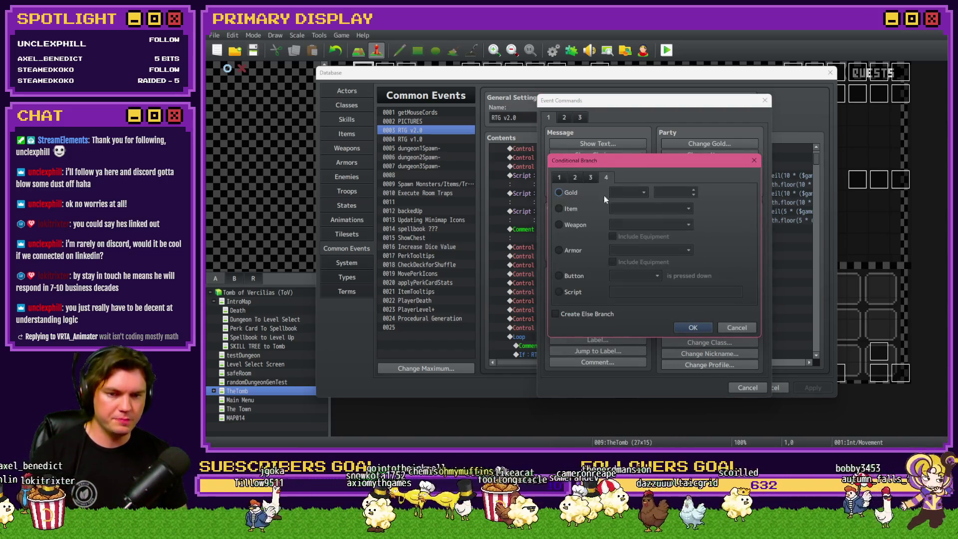
{"action": "left_click", "coordinate": [573, 292]}
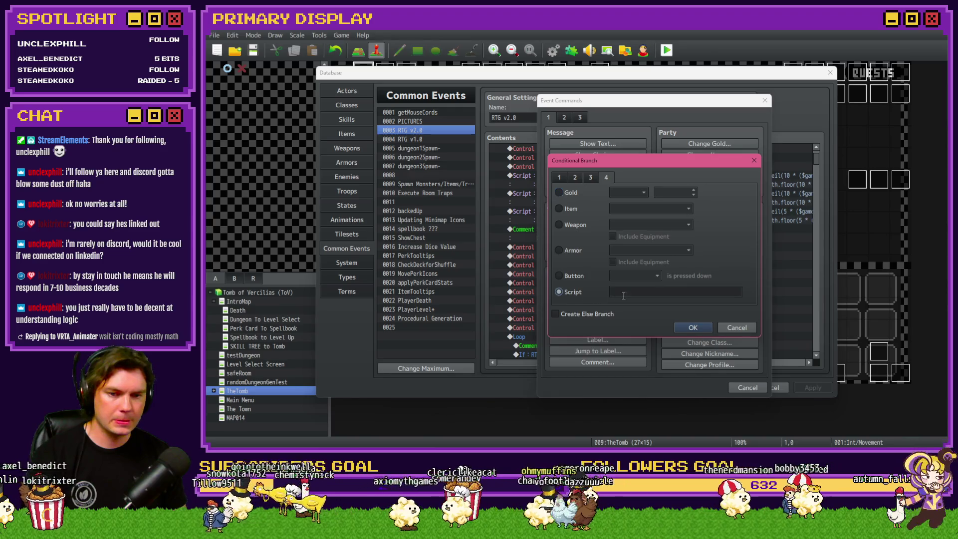
{"action": "left_click", "coordinate": [691, 327]}
{"action": "double_click", "coordinate": [641, 234]}
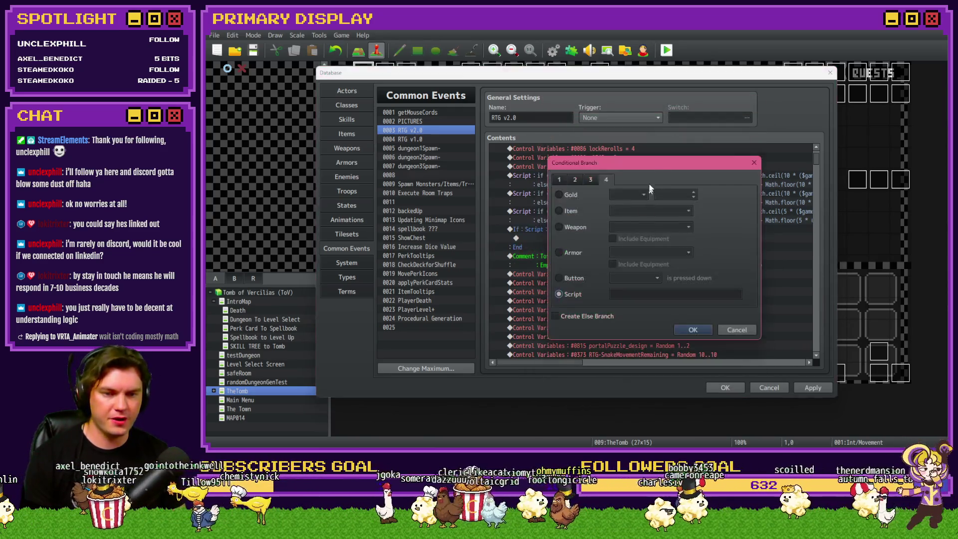
{"action": "mouse_move", "coordinate": [649, 161]}
{"action": "left_mouse_down"}
{"action": "mouse_move", "coordinate": [657, 304]}
{"action": "mouse_move", "coordinate": [646, 259]}
{"action": "left_mouse_up"}
{"action": "left_click", "coordinate": [641, 388]}
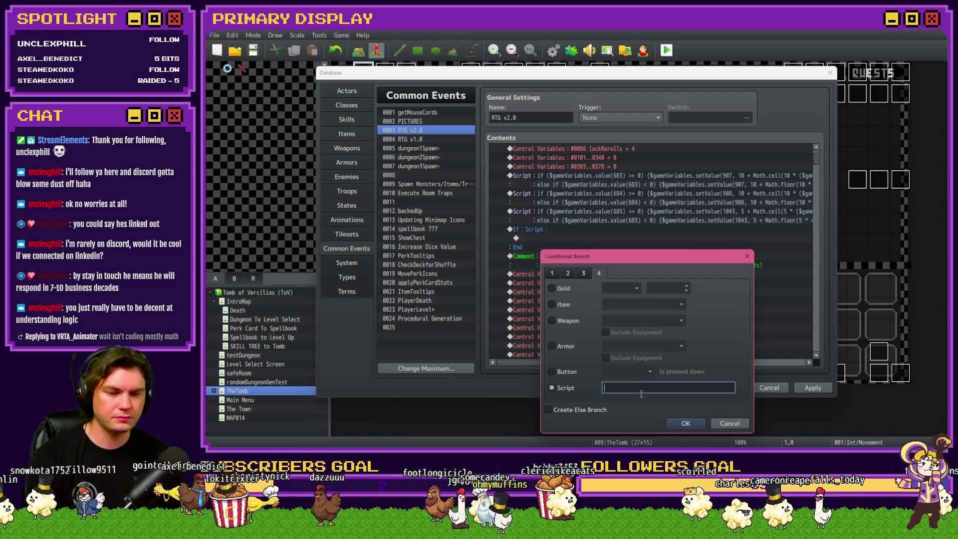
Step: Start the condition as '($gameVariables.value(907) + $gameVariables.value(907)'
{"action": "type", "text": "$gam"}
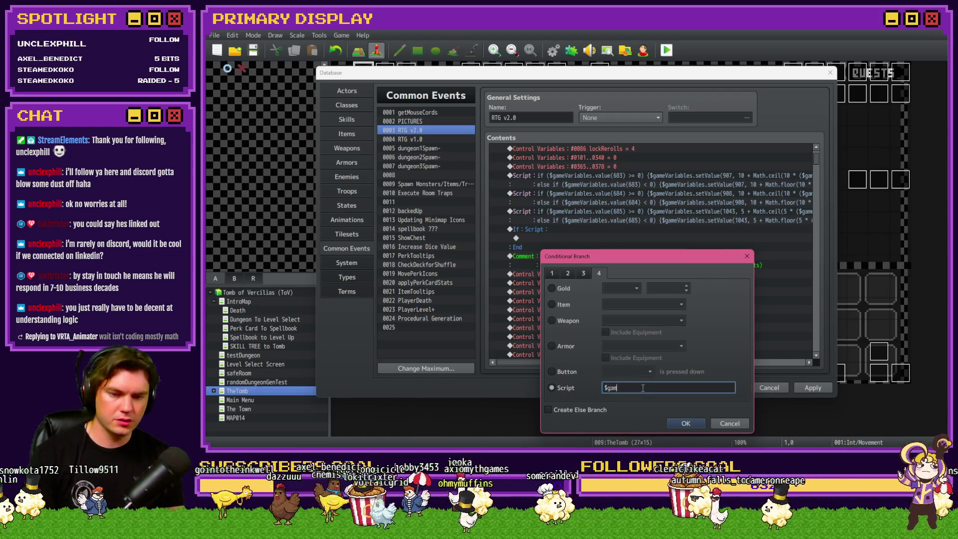
{"action": "type", "text": "eVariables.value()"}
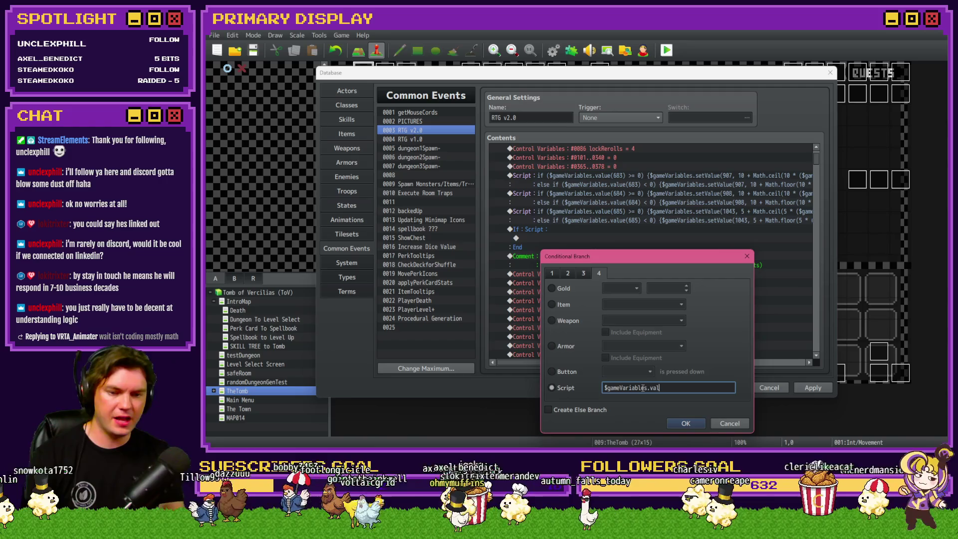
{"action": "key", "text": "Left"}
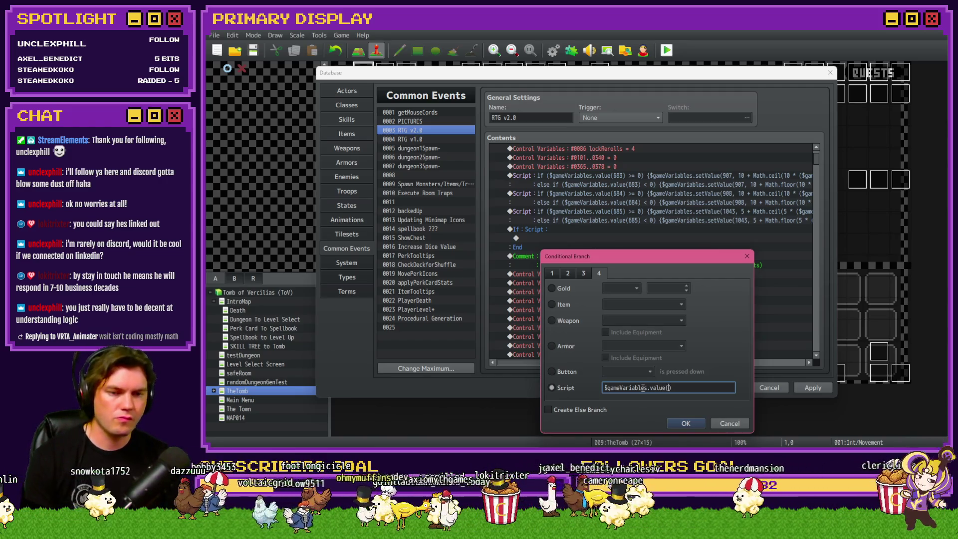
{"action": "type", "text": "907"}
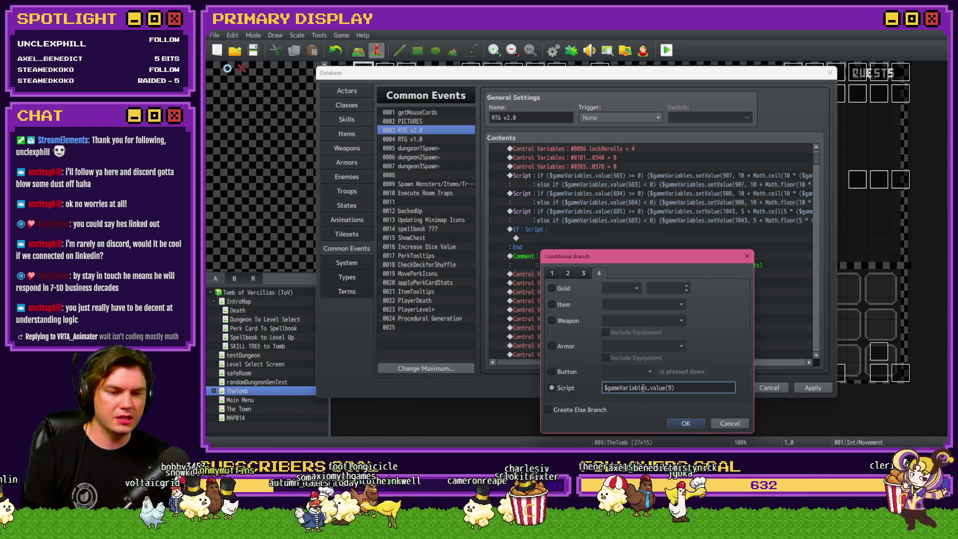
{"action": "key", "text": "End"}
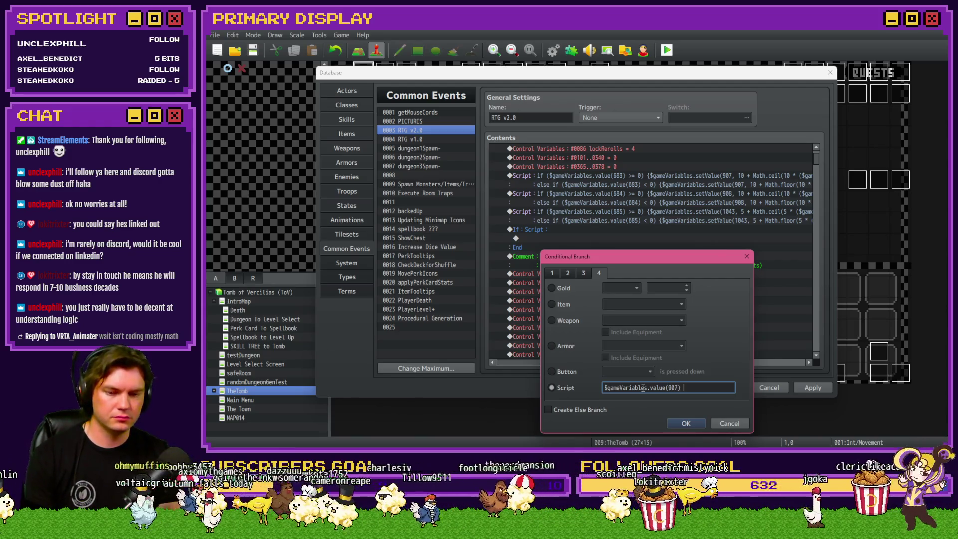
{"action": "type", "text": "+"}
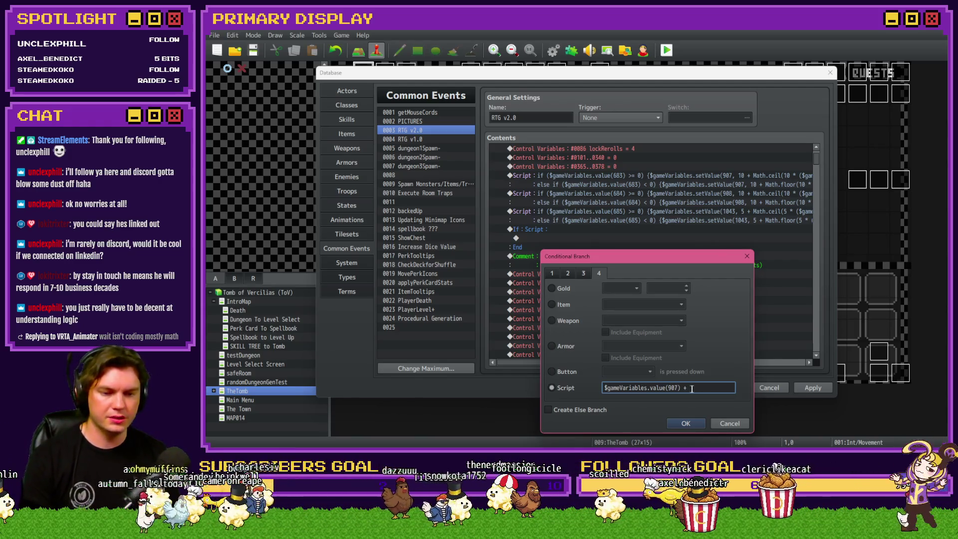
{"action": "key", "text": "Home"}
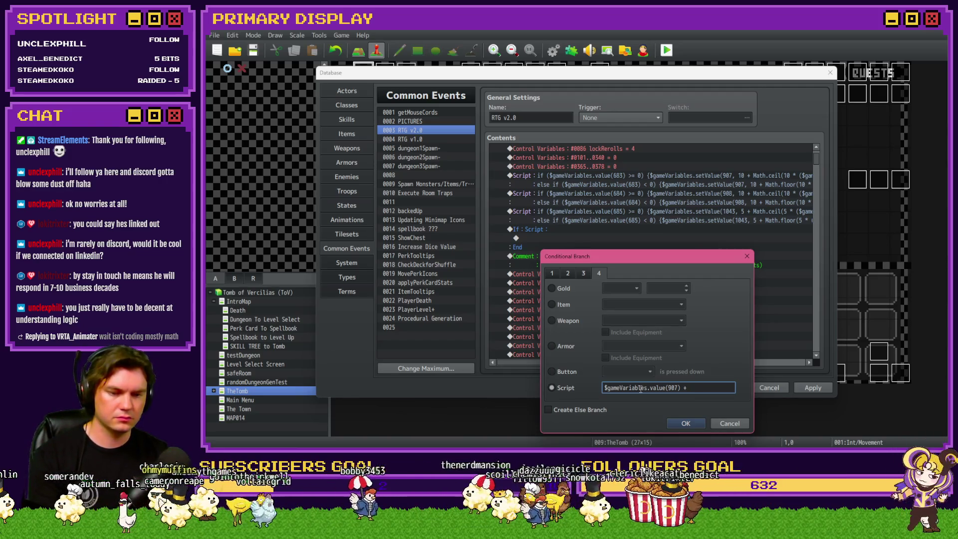
{"action": "type", "text": "("}
{"action": "key", "text": "End"}
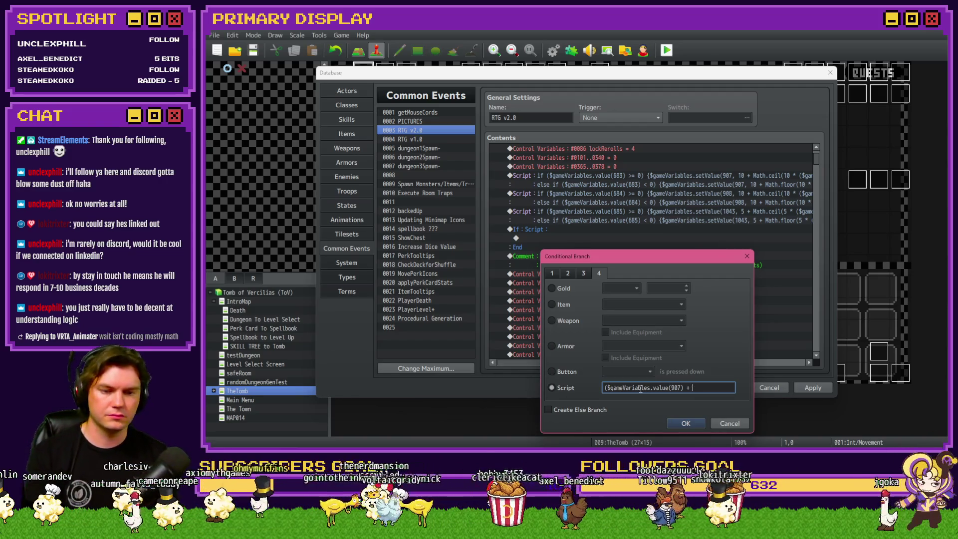
{"action": "type", "text": "$gameVariables.value(907)"}
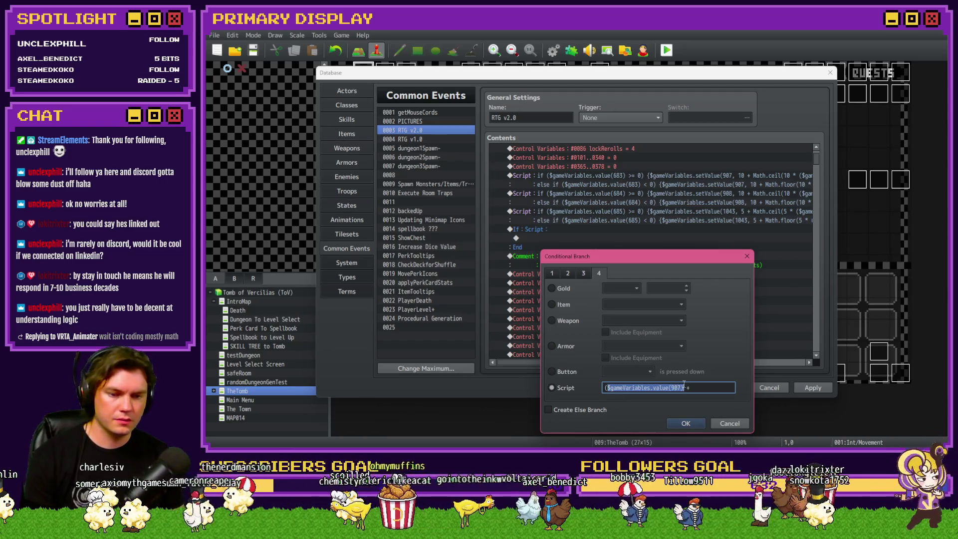
Step: Change the added terms to variables 908 and 1043 and close with '> 30'
{"action": "key", "text": "BackSpace"}
{"action": "key", "text": "BackSpace"}
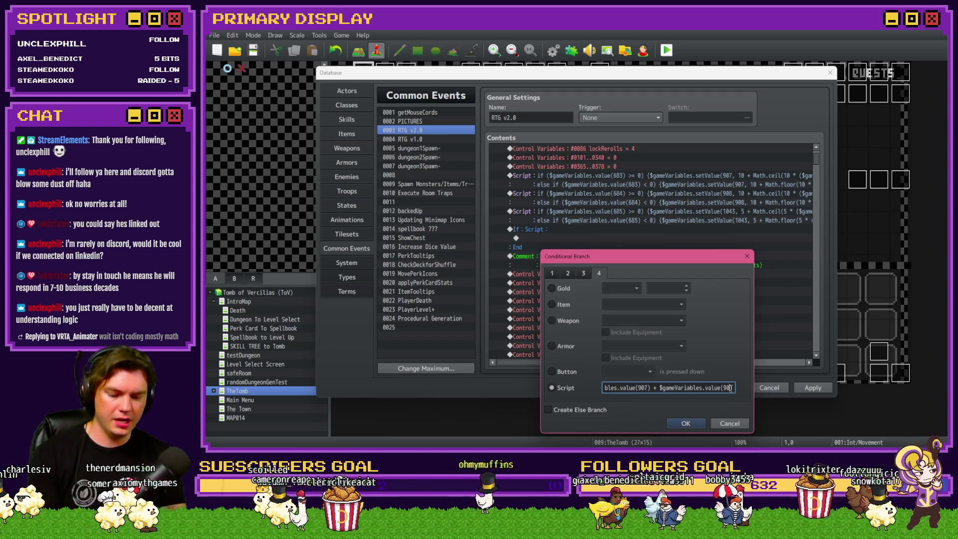
{"action": "type", "text": "8)"}
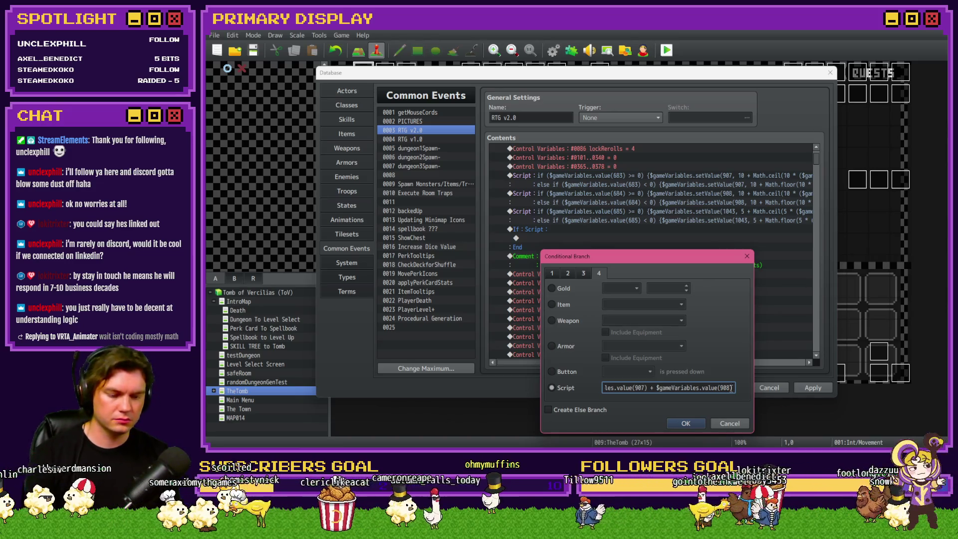
{"action": "type", "text": " + $gameVariables.value(90"}
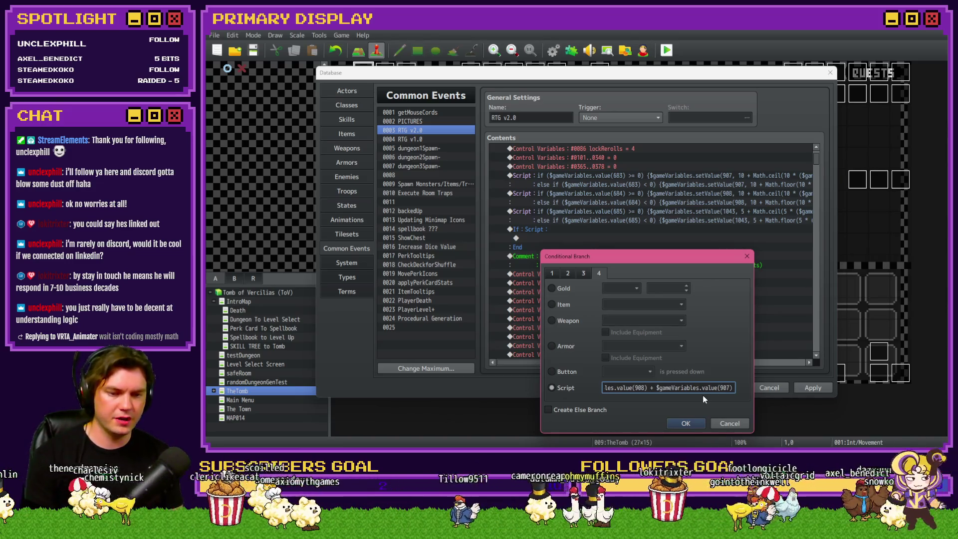
{"action": "key", "text": "BackSpace"}
{"action": "key", "text": "BackSpace"}
{"action": "type", "text": "10"}
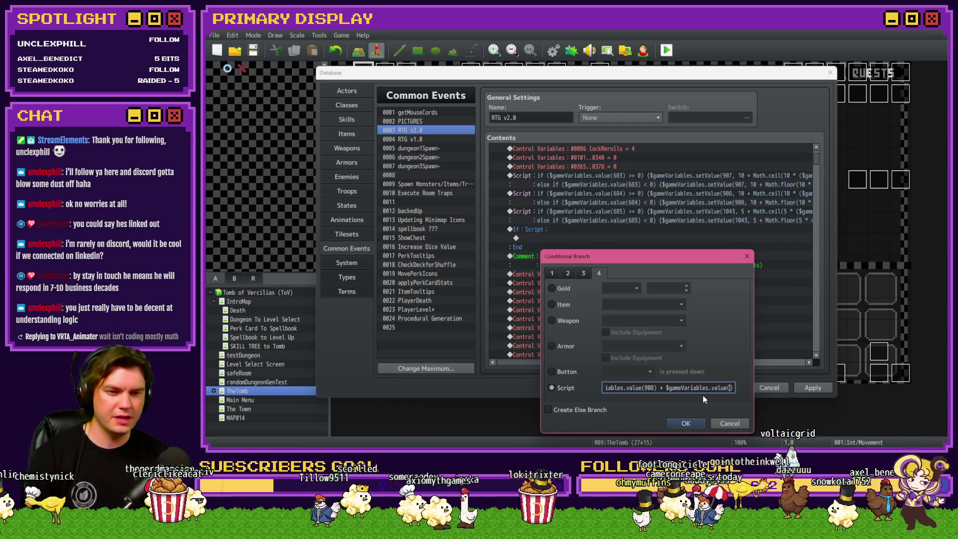
{"action": "type", "text": "43"}
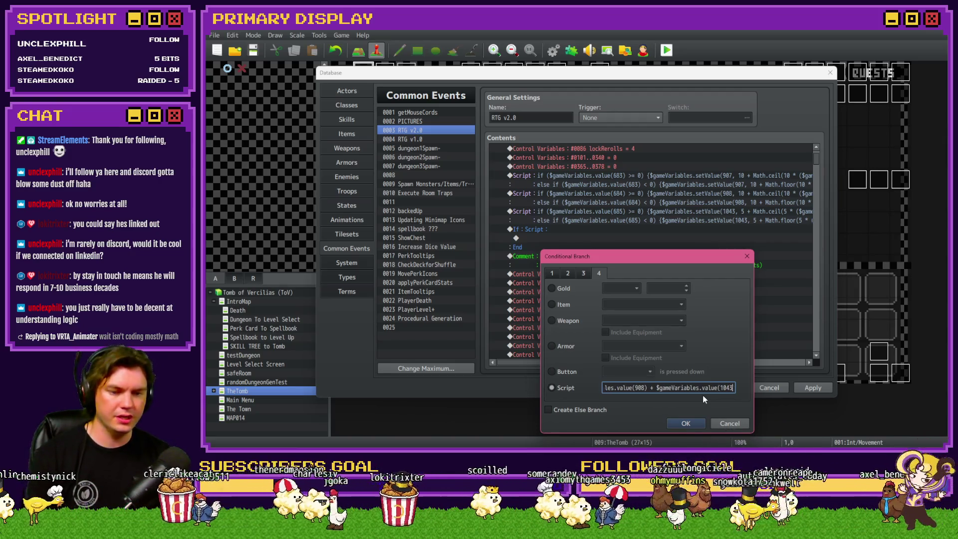
{"action": "type", "text": "))"}
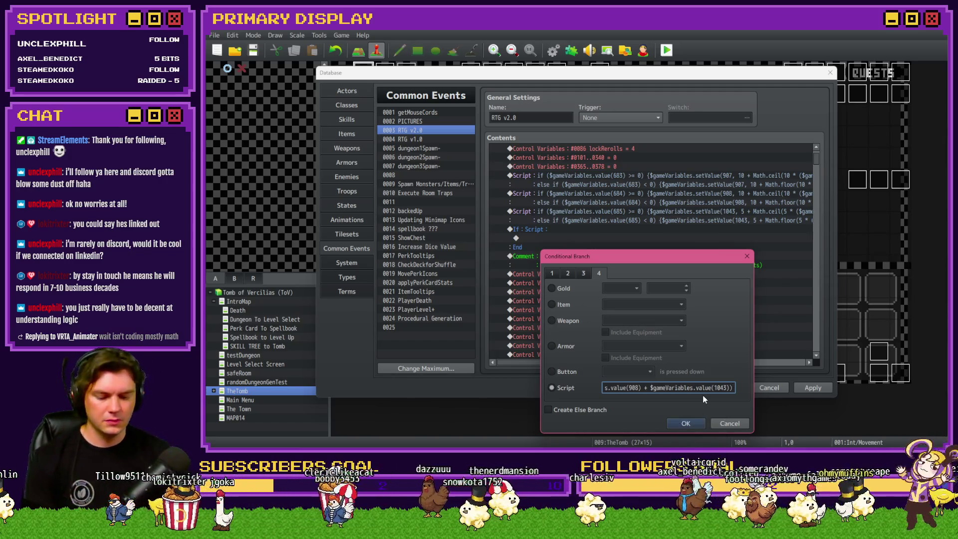
{"action": "type", "text": " >"}
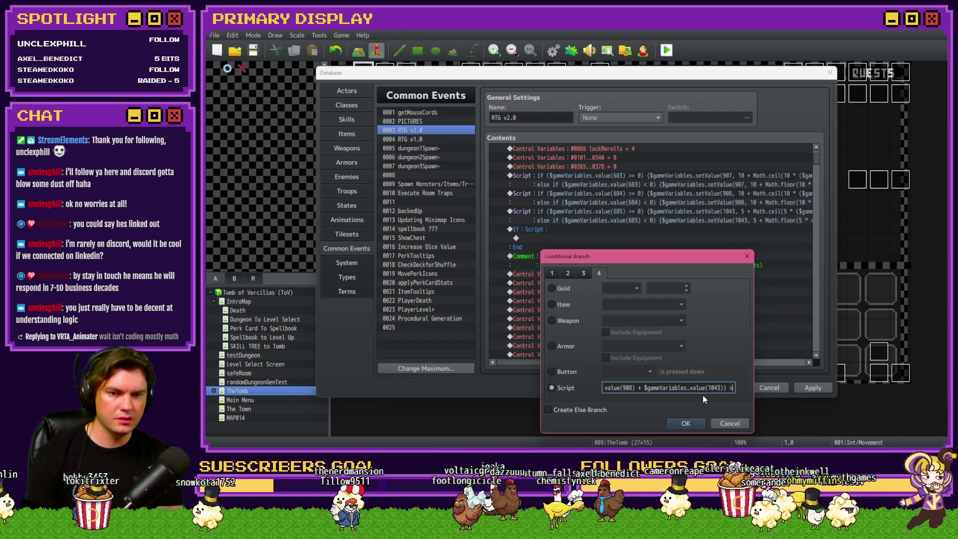
{"action": "type", "text": "30"}
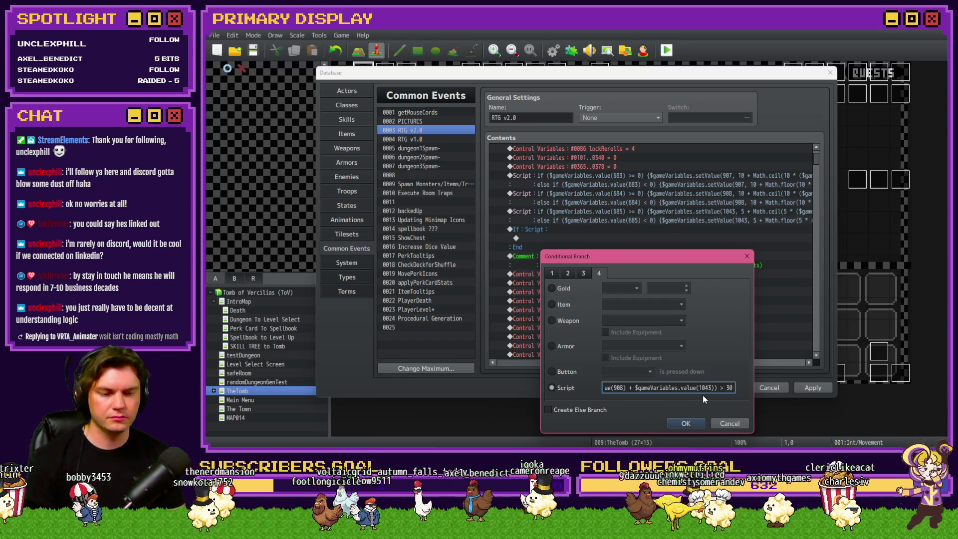
Step: Accept the script condition so the new If branch appears in RTG v2.0
{"action": "left_click", "coordinate": [693, 425]}
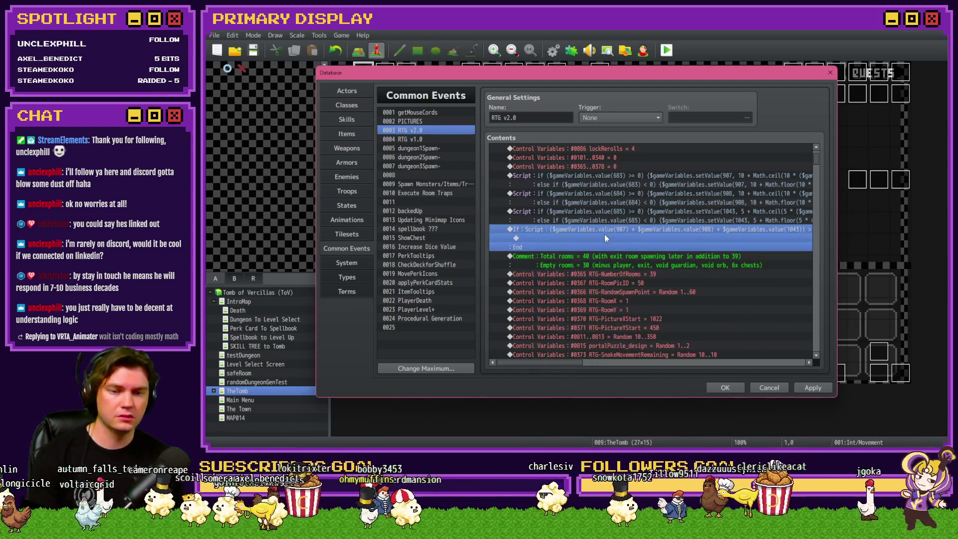
{"action": "left_click", "coordinate": [605, 256]}
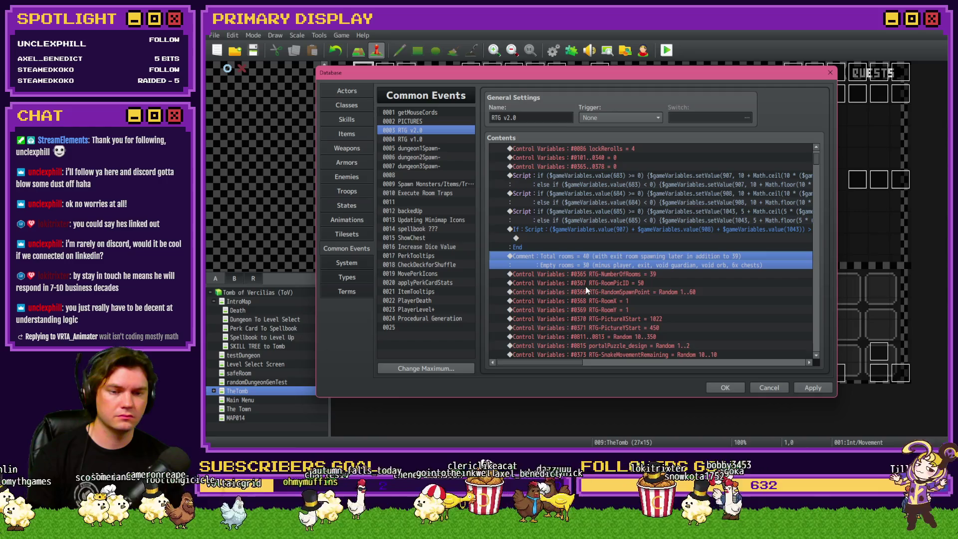
{"action": "scroll", "coordinate": [586, 290], "scroll_direction": "up", "scroll_amount": 1}
Step: Add the comment 'Too Many Entity Spawns' inside the If branch
{"action": "double_click", "coordinate": [597, 256]}
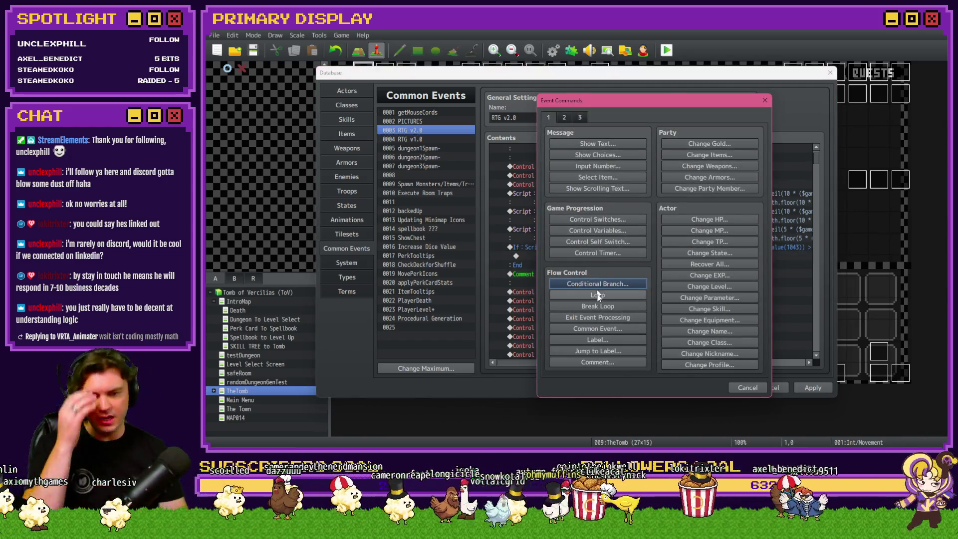
{"action": "left_click", "coordinate": [598, 362]}
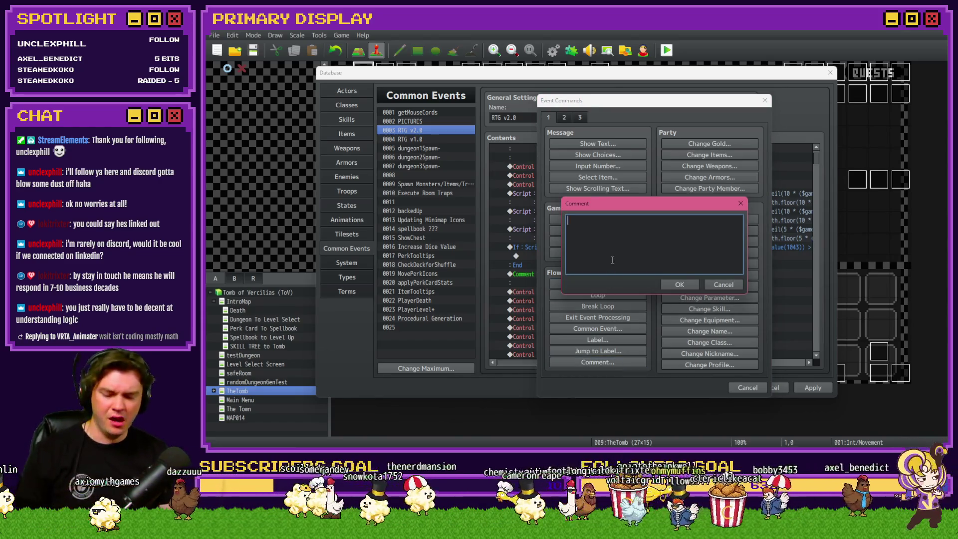
{"action": "type", "text": "Too Many Entity Spawns"}
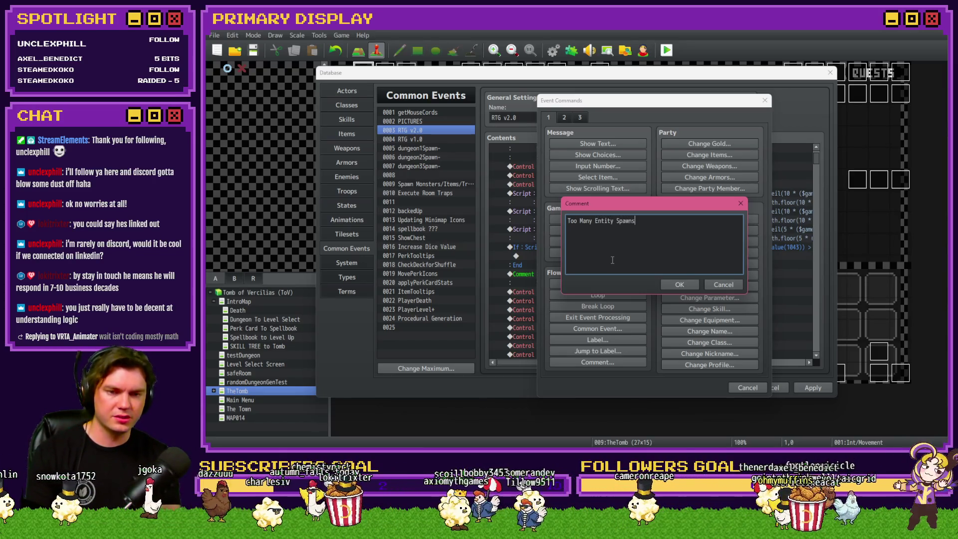
{"action": "key", "text": "ctrl+Return"}
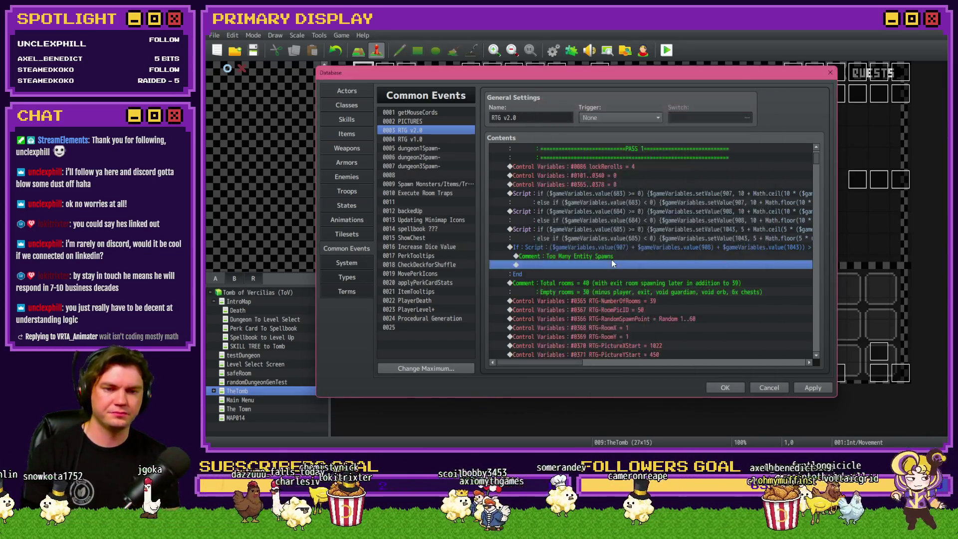
{"action": "left_click", "coordinate": [612, 256]}
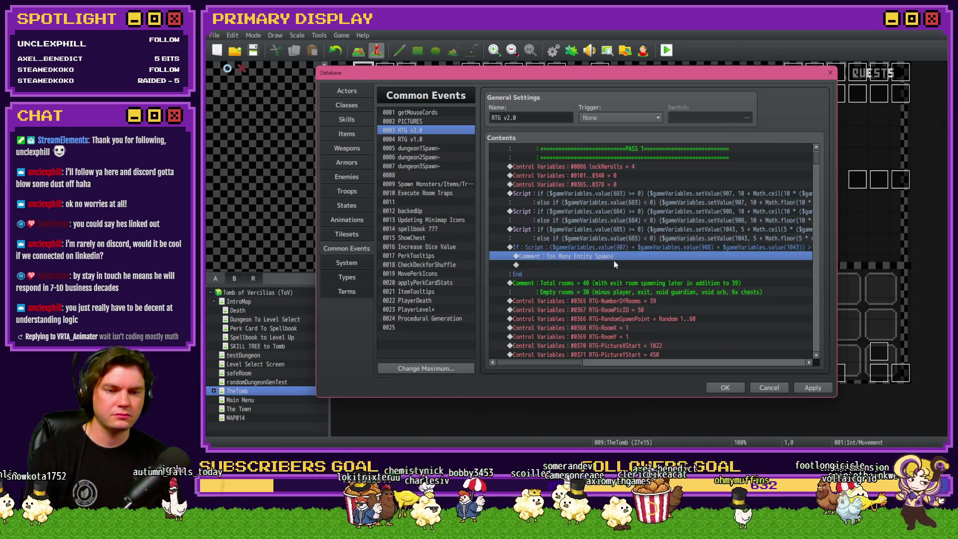
{"action": "left_click", "coordinate": [613, 264]}
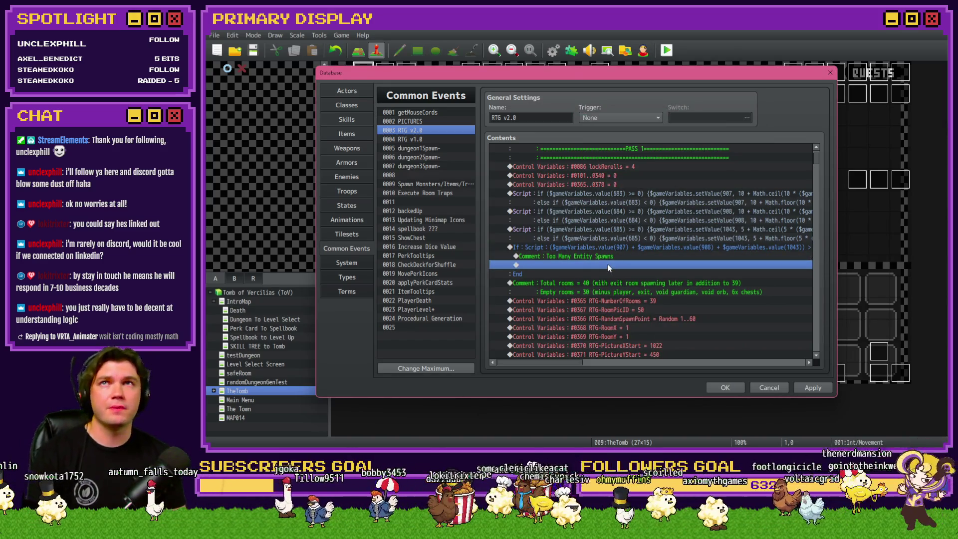
{"action": "left_click", "coordinate": [609, 255]}
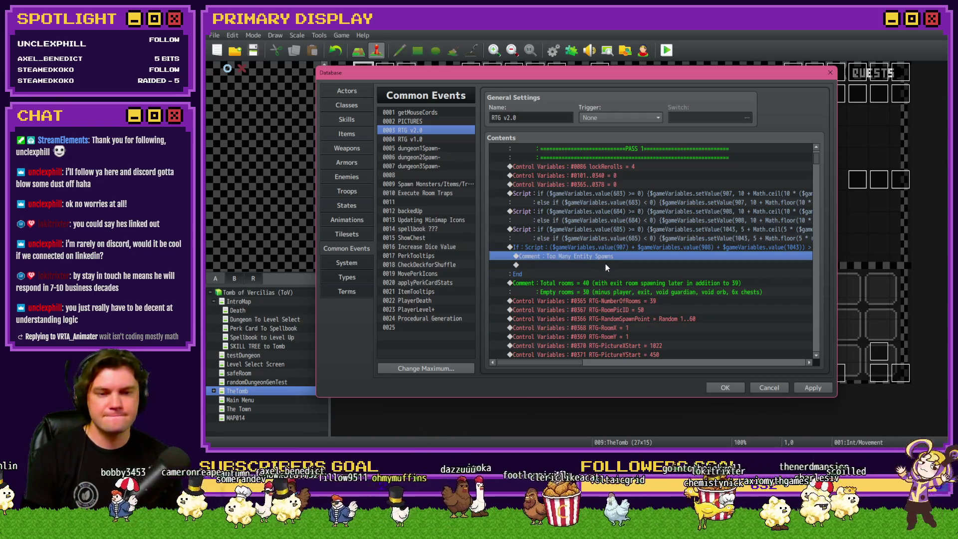
Step: Insert a Loop and move the If block inside it by cutting and pasting
{"action": "double_click", "coordinate": [606, 264]}
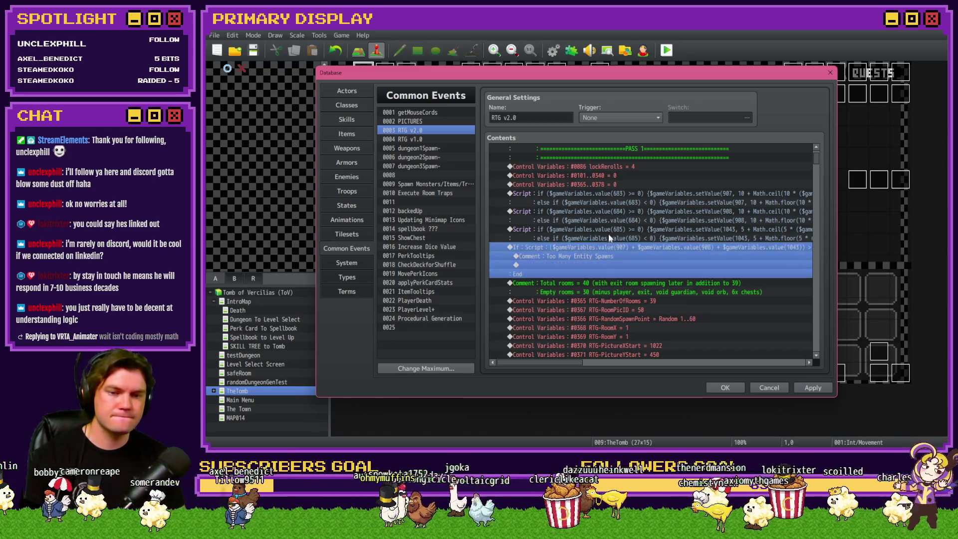
{"action": "left_click", "coordinate": [594, 295]}
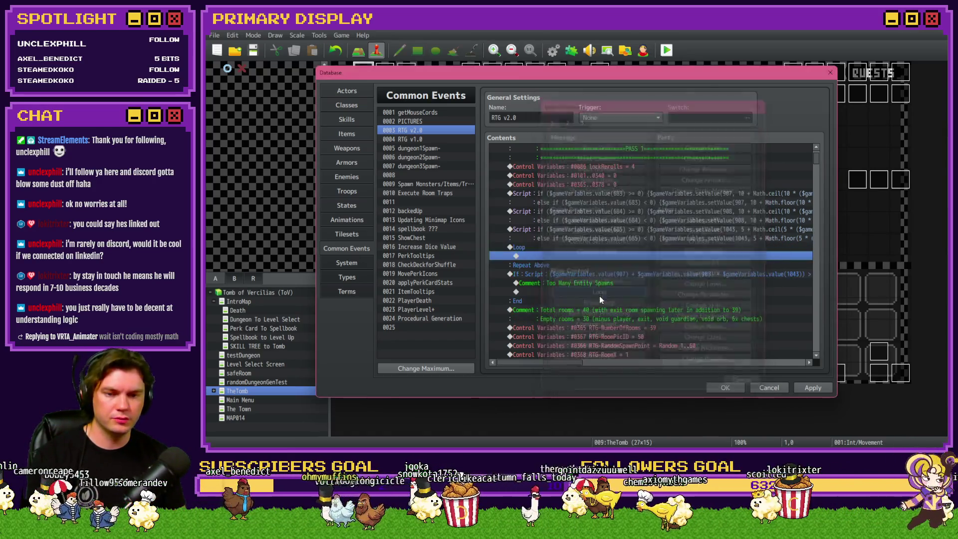
{"action": "left_click", "coordinate": [578, 272]}
{"action": "key", "text": "ctrl+x"}
{"action": "key", "text": "Up"}
{"action": "key", "text": "ctrl+v"}
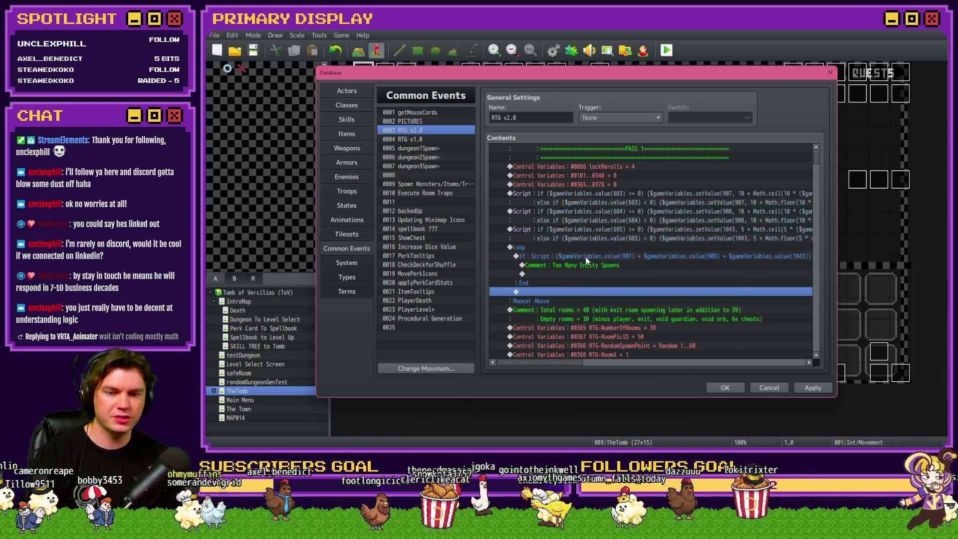
{"action": "left_click", "coordinate": [587, 258]}
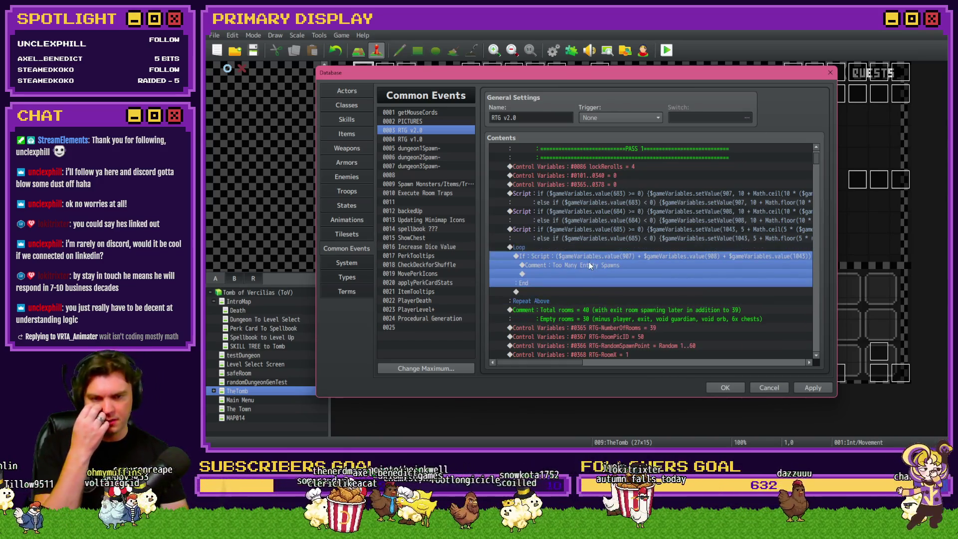
{"action": "left_click", "coordinate": [588, 265]}
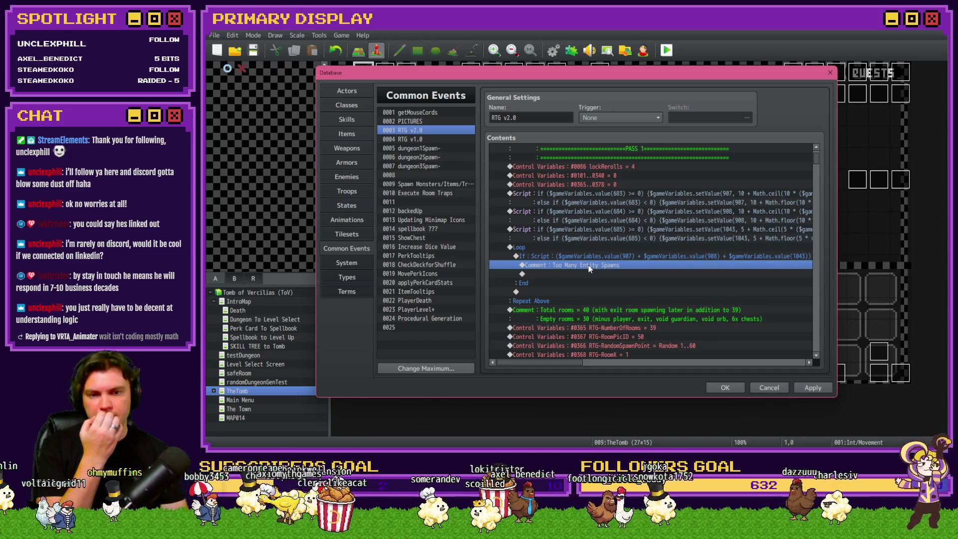
Step: Add a Control Variables command subtracting 1 from 0907 itemSpawns after the comment
{"action": "double_click", "coordinate": [583, 272]}
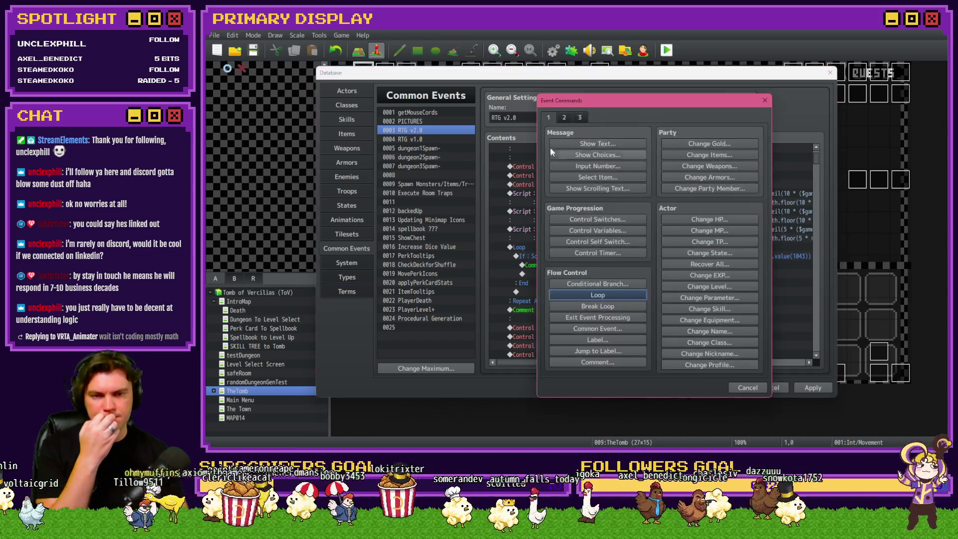
{"action": "left_click", "coordinate": [612, 231]}
{"action": "left_click", "coordinate": [637, 183]}
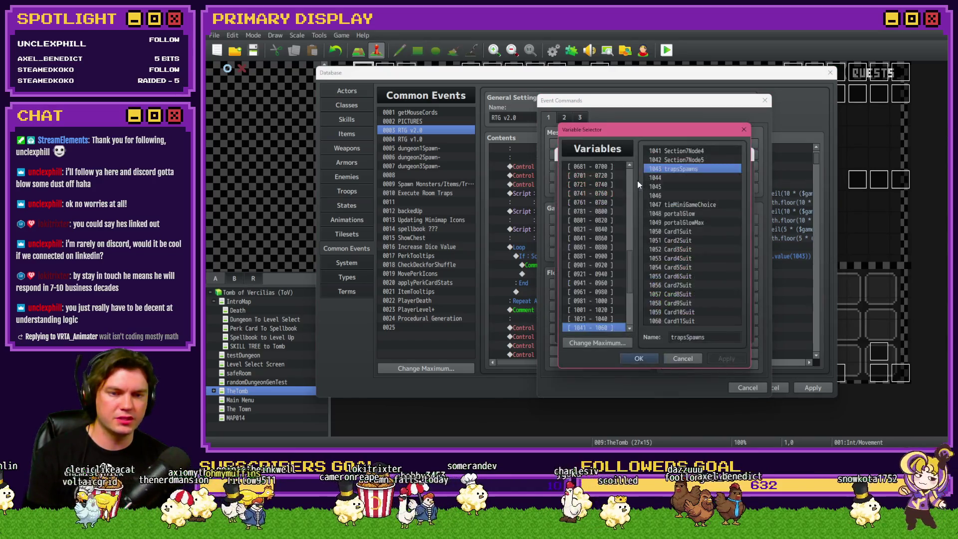
{"action": "left_click", "coordinate": [612, 211]}
{"action": "key", "text": "Down"}
{"action": "key", "text": "Down"}
{"action": "key", "text": "Down"}
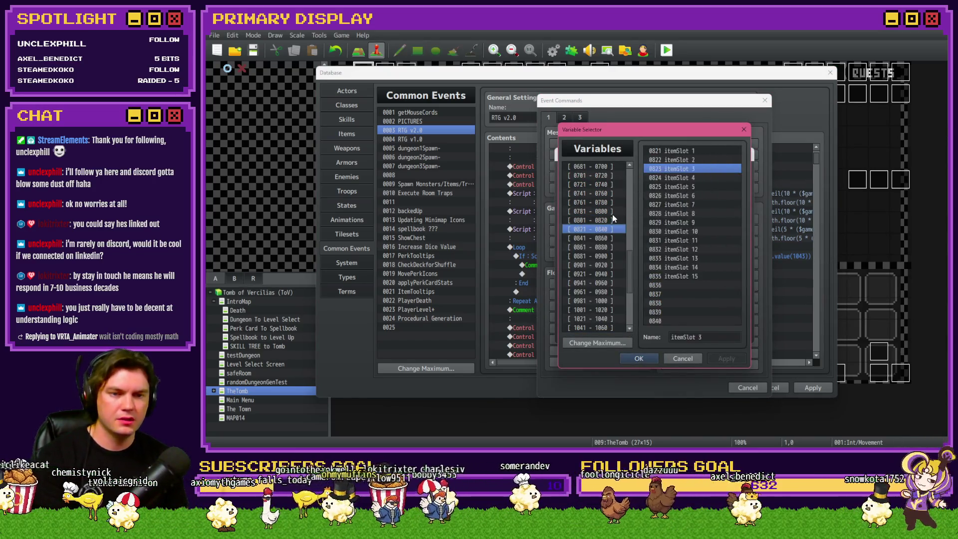
{"action": "key", "text": "Up"}
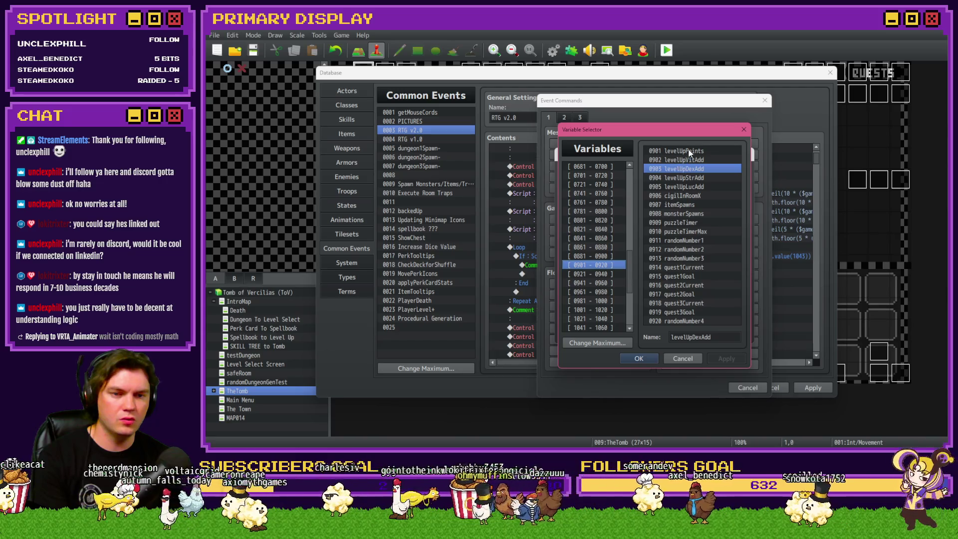
{"action": "left_click", "coordinate": [688, 205]}
{"action": "double_click", "coordinate": [687, 206]}
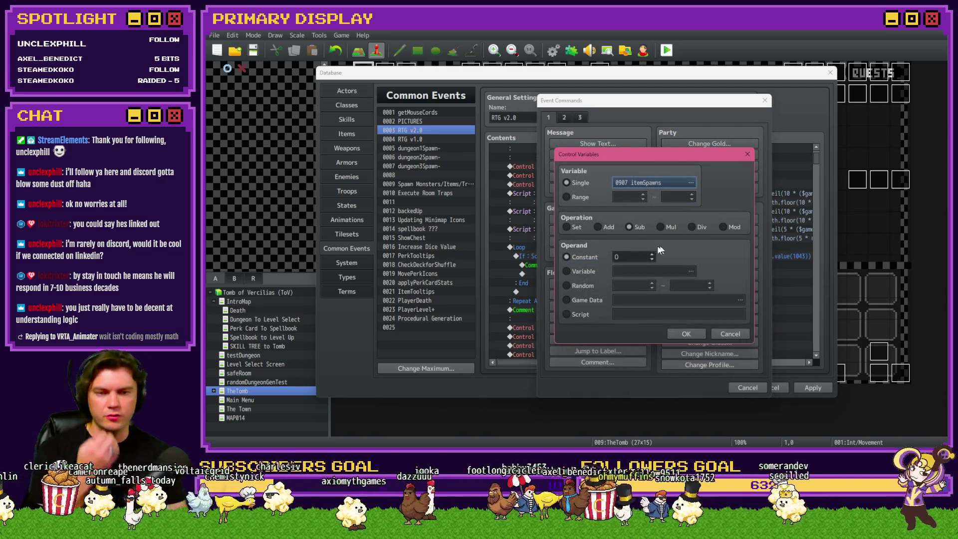
{"action": "left_click", "coordinate": [684, 333]}
{"action": "left_click", "coordinate": [630, 265]}
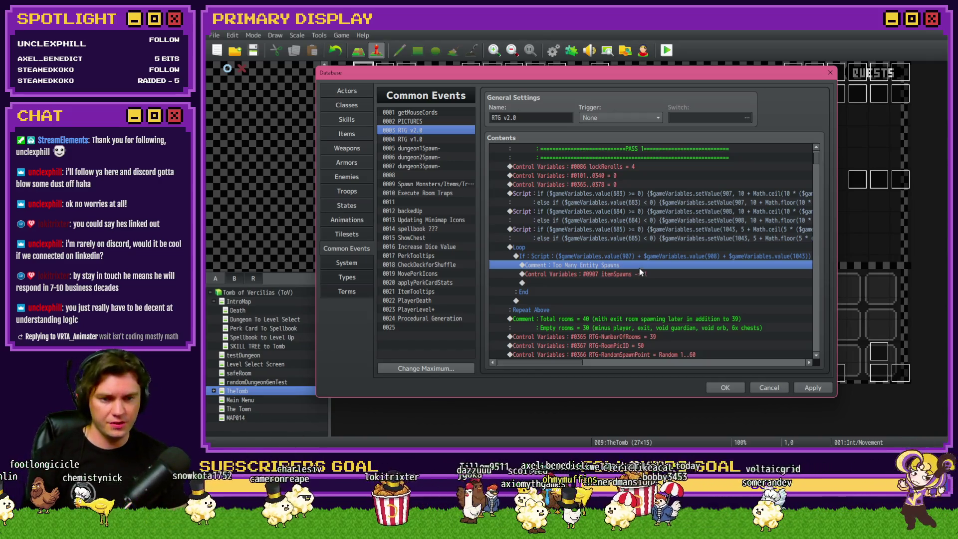
Step: Enable an Else branch on the If condition and put a Break Loop under it
{"action": "left_click", "coordinate": [626, 258]}
{"action": "left_click", "coordinate": [624, 266]}
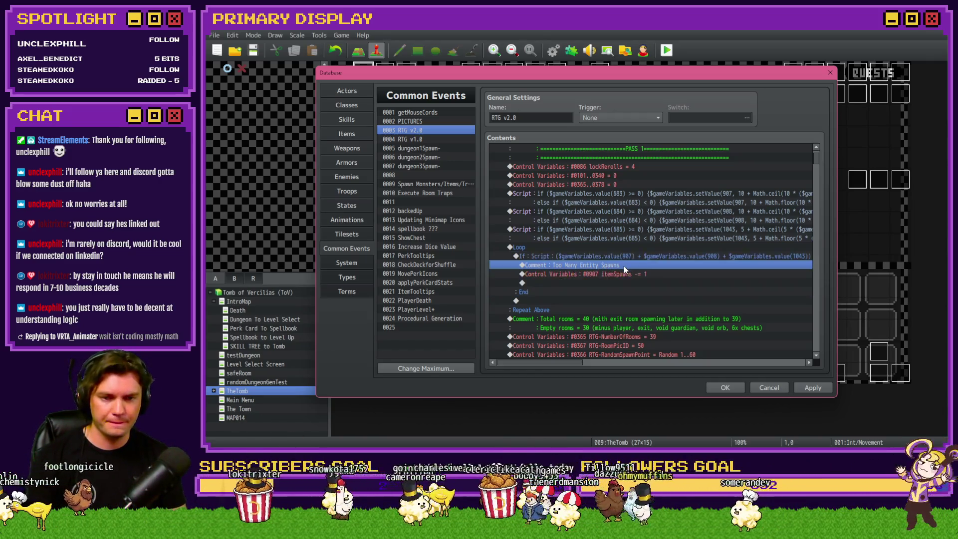
{"action": "left_click", "coordinate": [624, 256]}
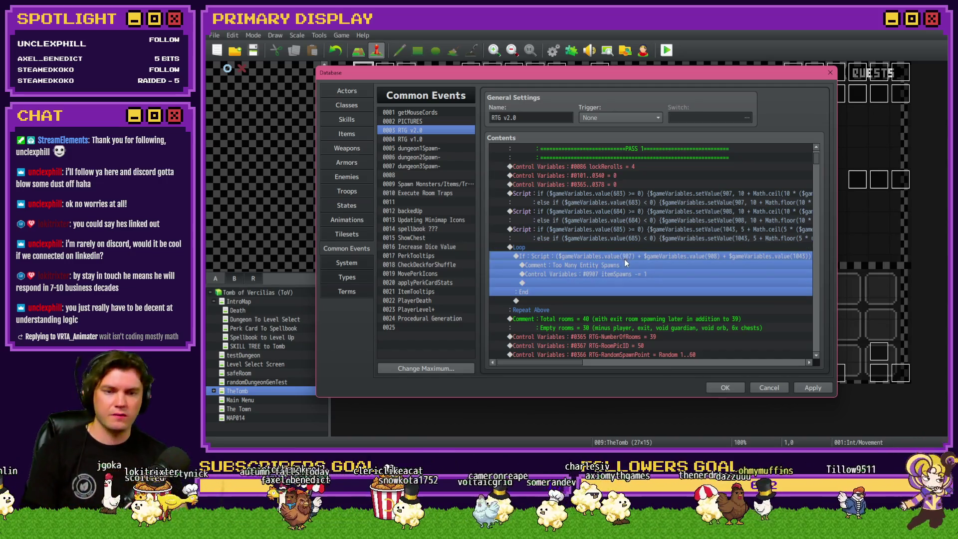
{"action": "left_click", "coordinate": [624, 251]}
{"action": "left_click", "coordinate": [623, 257]}
{"action": "key", "text": "Return"}
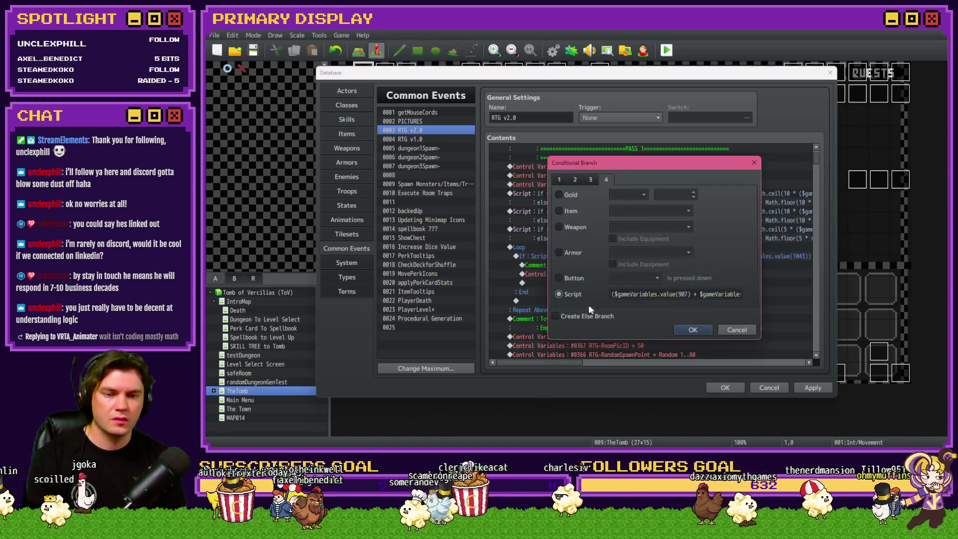
{"action": "left_click", "coordinate": [564, 314]}
{"action": "key", "text": "Return"}
{"action": "left_click", "coordinate": [602, 264]}
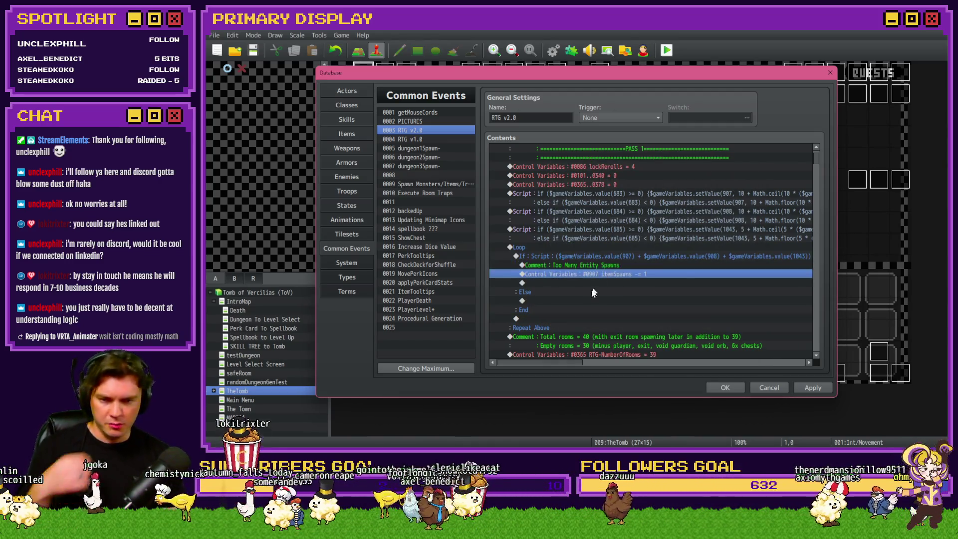
{"action": "double_click", "coordinate": [579, 300]}
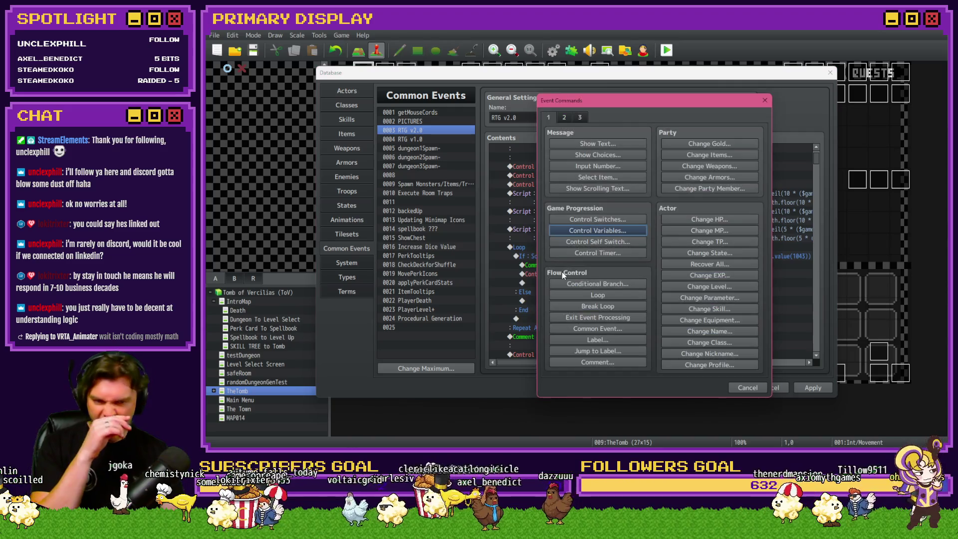
{"action": "left_click", "coordinate": [599, 305]}
Step: Copy the If…End block and paste a duplicate below it inside the Loop
{"action": "left_click", "coordinate": [591, 255]}
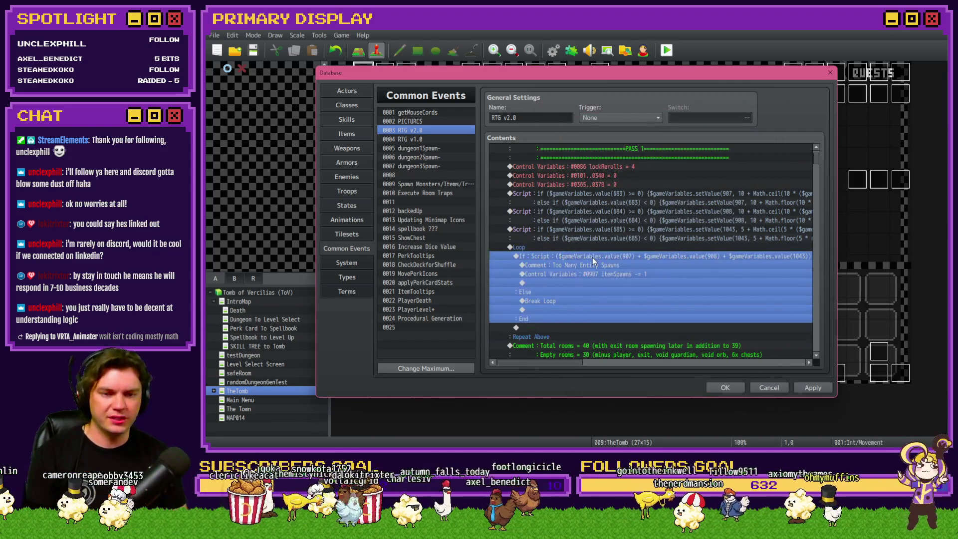
{"action": "key", "text": "ctrl+c"}
{"action": "left_click", "coordinate": [563, 328]}
{"action": "key", "text": "ctrl+v"}
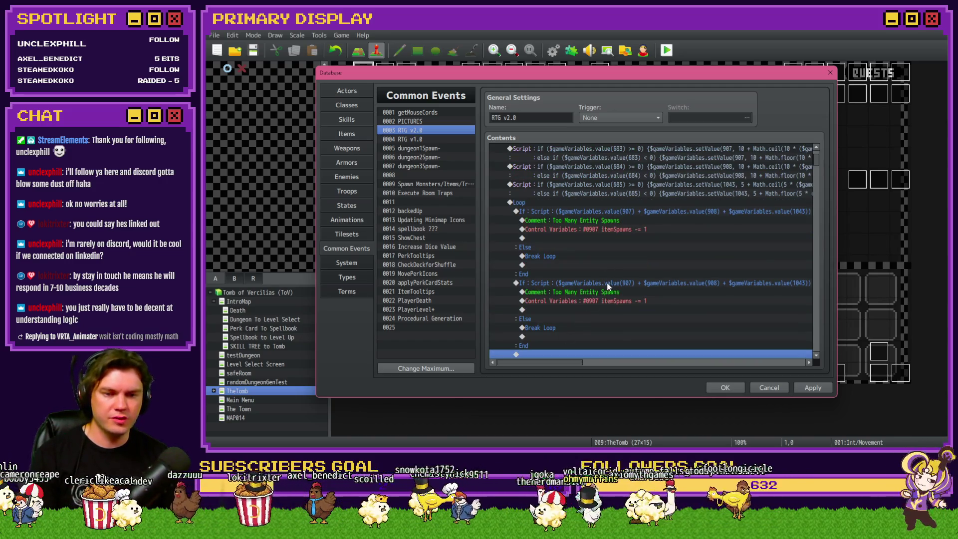
{"action": "left_click", "coordinate": [608, 292]}
Step: Change the duplicate block's variable to 0908 monsterSpawns, still subtracting 1
{"action": "double_click", "coordinate": [612, 301]}
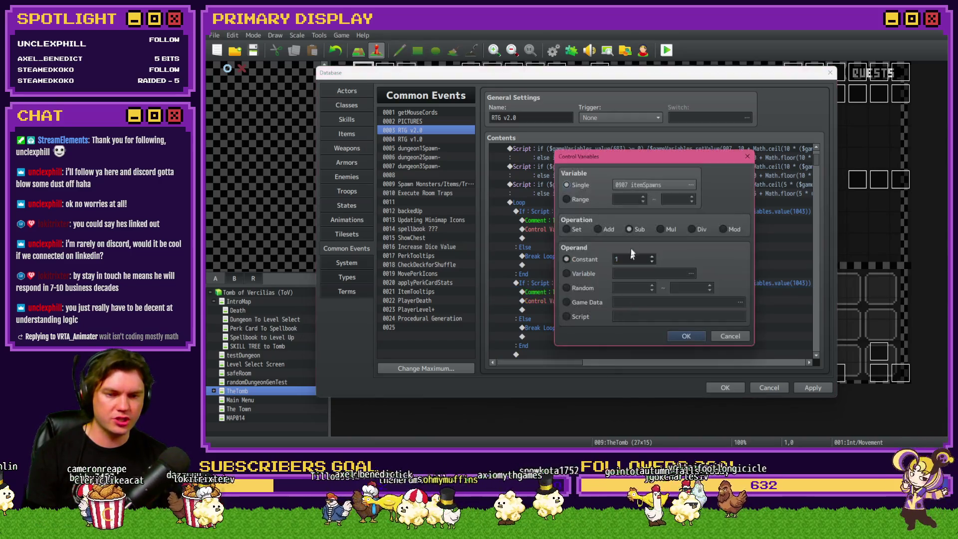
{"action": "left_click", "coordinate": [653, 185]}
{"action": "left_click", "coordinate": [696, 217]}
{"action": "key", "text": "Return"}
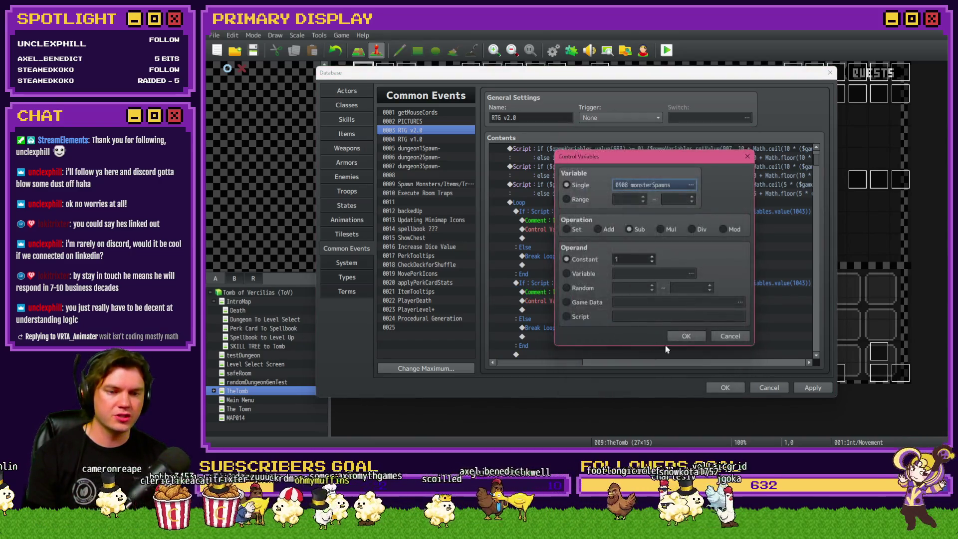
{"action": "left_click", "coordinate": [686, 336]}
Step: Copy the second If…End block and paste a third copy below it
{"action": "scroll", "coordinate": [648, 319], "scroll_direction": "down", "scroll_amount": 2}
{"action": "left_click", "coordinate": [571, 230]}
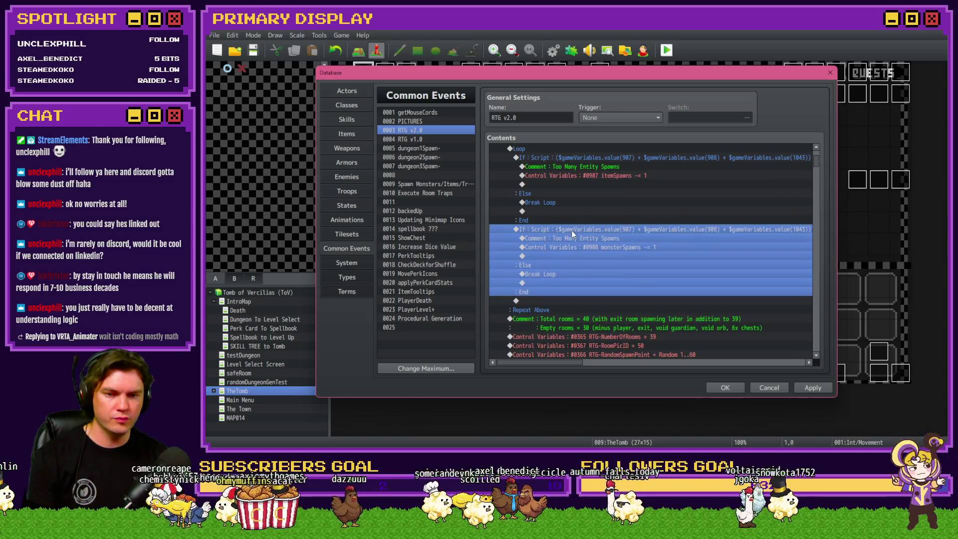
{"action": "key", "text": "ctrl+c"}
{"action": "left_click", "coordinate": [558, 301]}
{"action": "key", "text": "ctrl+v"}
Step: Set the third block's Control Variables to subtract 1 from 1043 trapsSpawns
{"action": "double_click", "coordinate": [582, 284]}
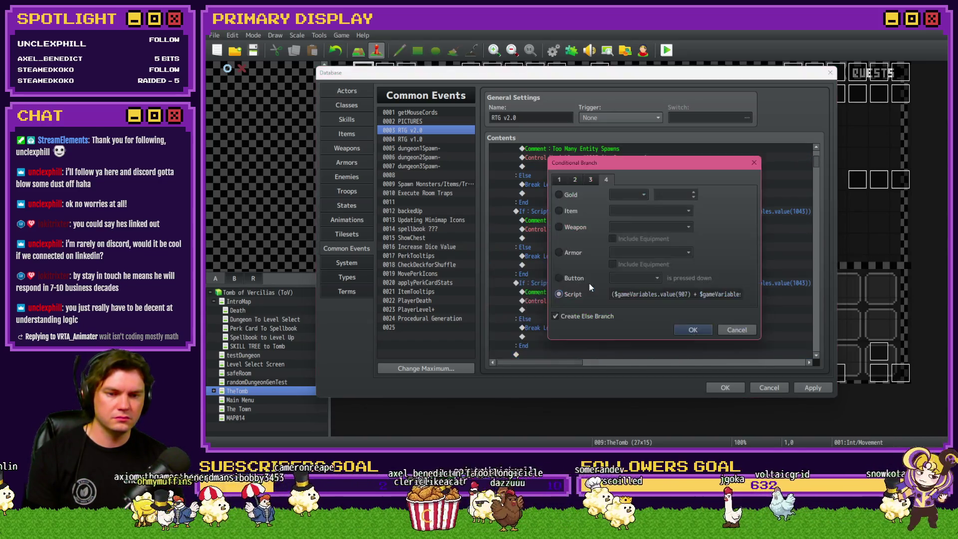
{"action": "left_click", "coordinate": [659, 300]}
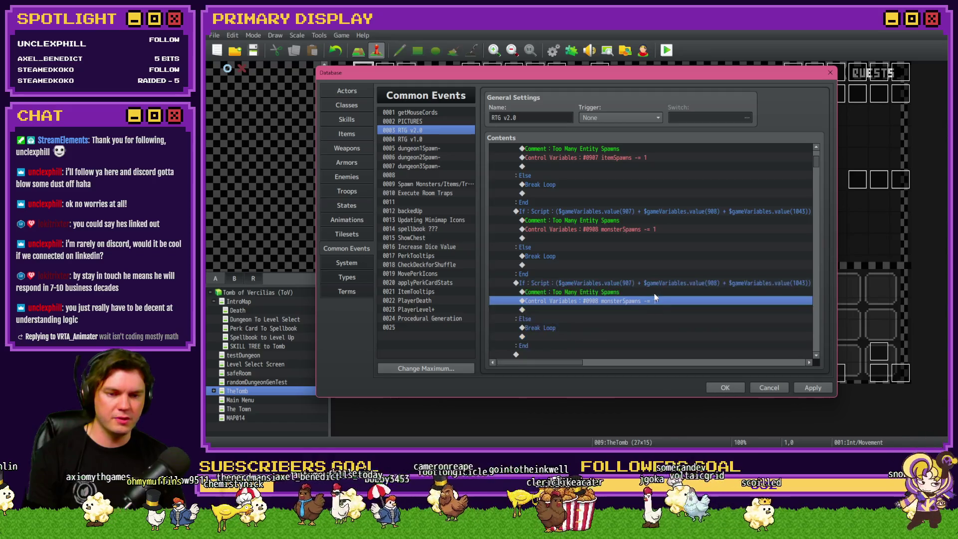
{"action": "double_click", "coordinate": [653, 299]}
{"action": "left_click", "coordinate": [650, 186]}
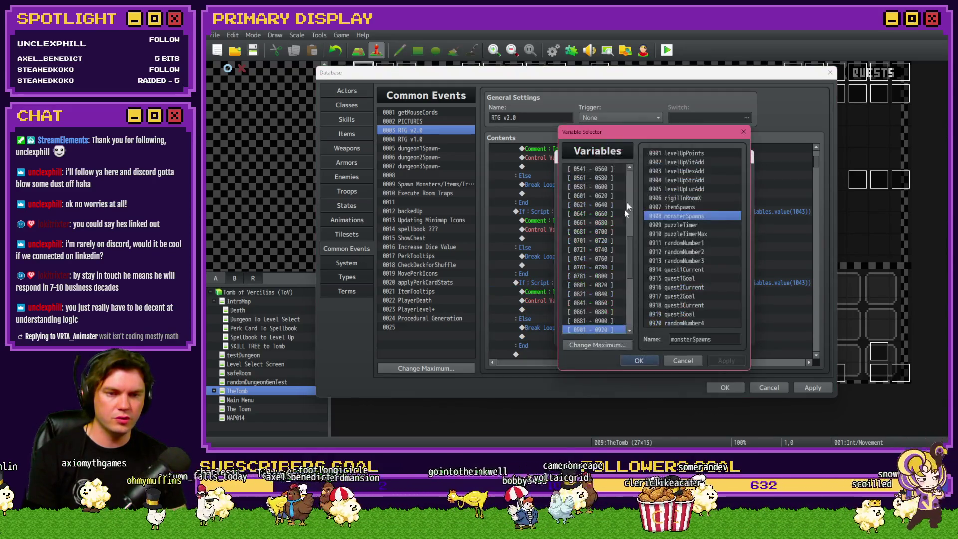
{"action": "key", "text": "Down"}
{"action": "key", "text": "Down"}
{"action": "key", "text": "Down"}
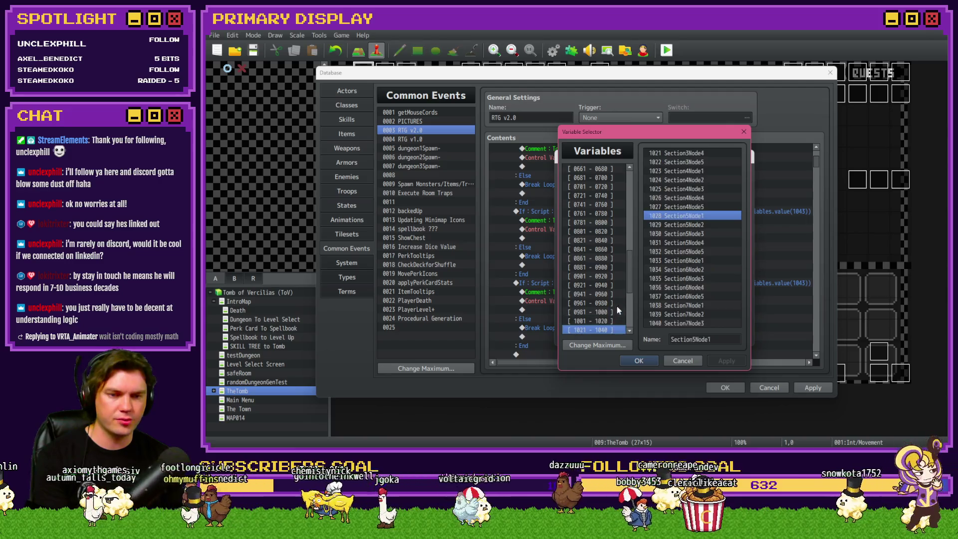
{"action": "double_click", "coordinate": [687, 172]}
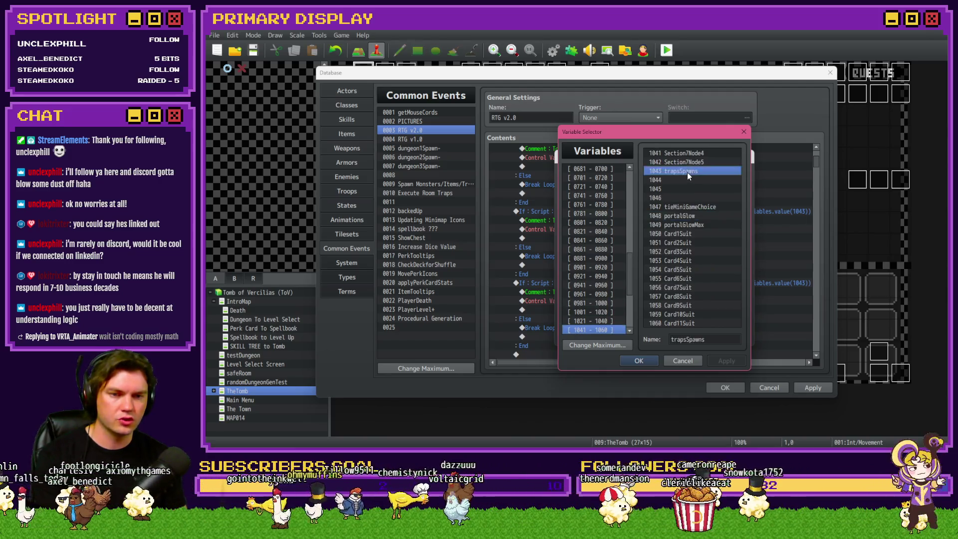
{"action": "left_click", "coordinate": [686, 334]}
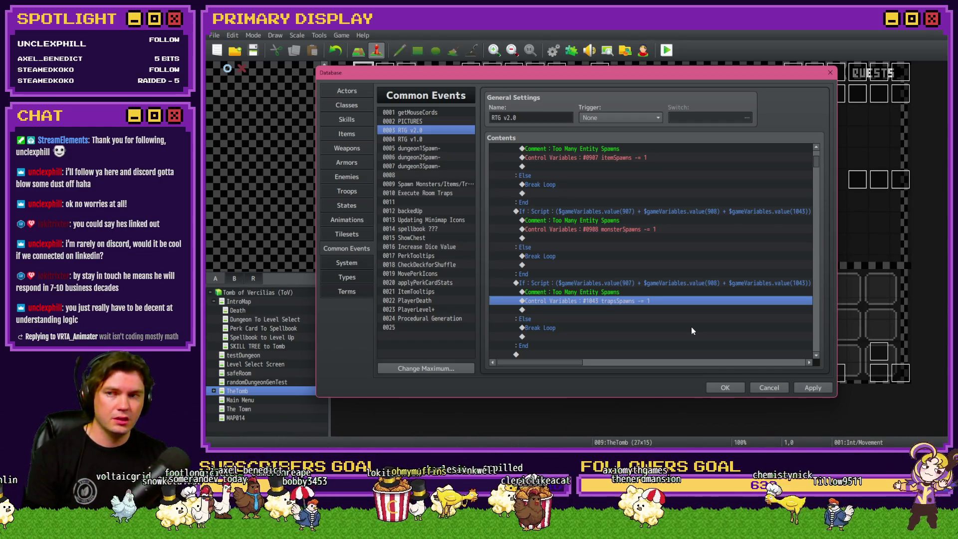
Step: Scroll through the RTG v2.0 event to review the finished loop
{"action": "scroll", "coordinate": [690, 327], "scroll_direction": "down", "scroll_amount": 1}
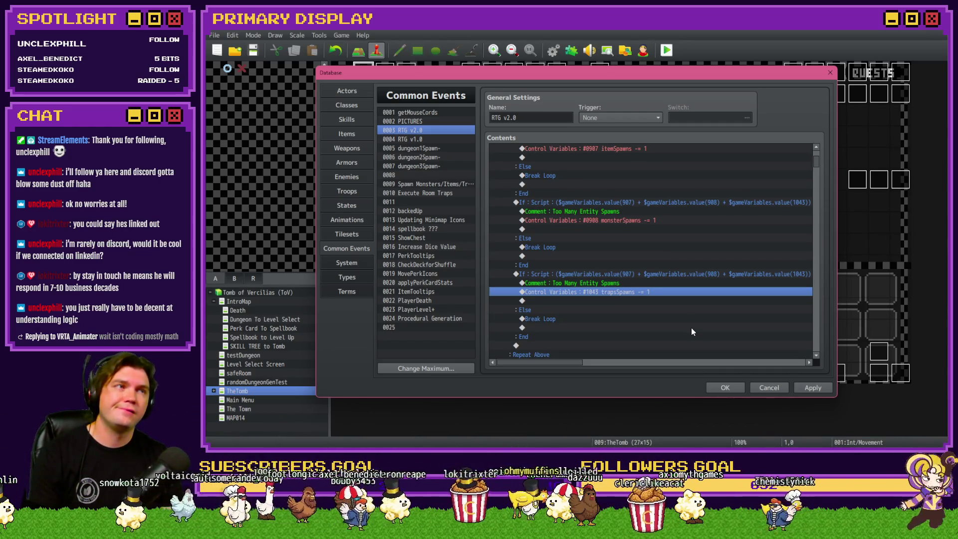
{"action": "scroll", "coordinate": [690, 329], "scroll_direction": "up", "scroll_amount": 2}
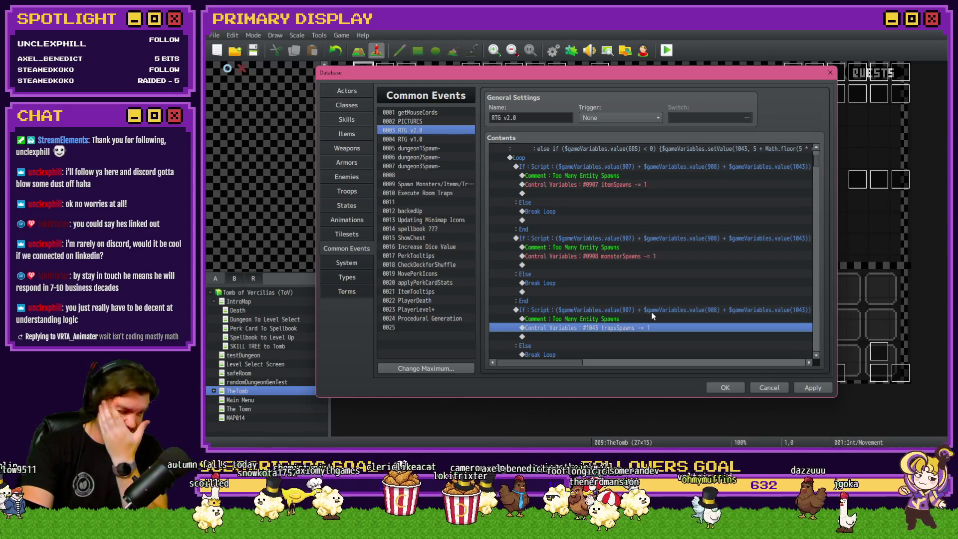
{"action": "scroll", "coordinate": [653, 298], "scroll_direction": "up", "scroll_amount": 4}
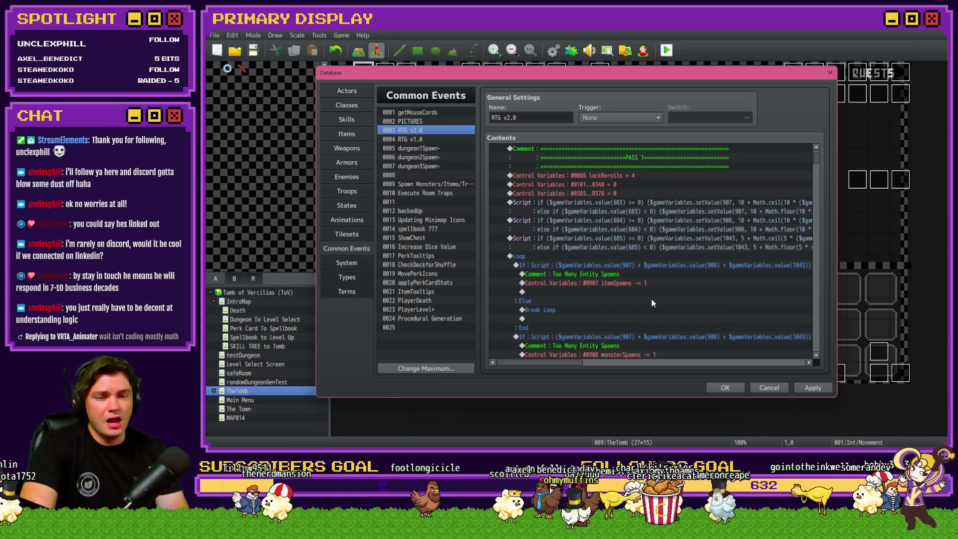
Step: Apply the Database changes, close it with OK, and switch to the Trello board
{"action": "left_click", "coordinate": [821, 388]}
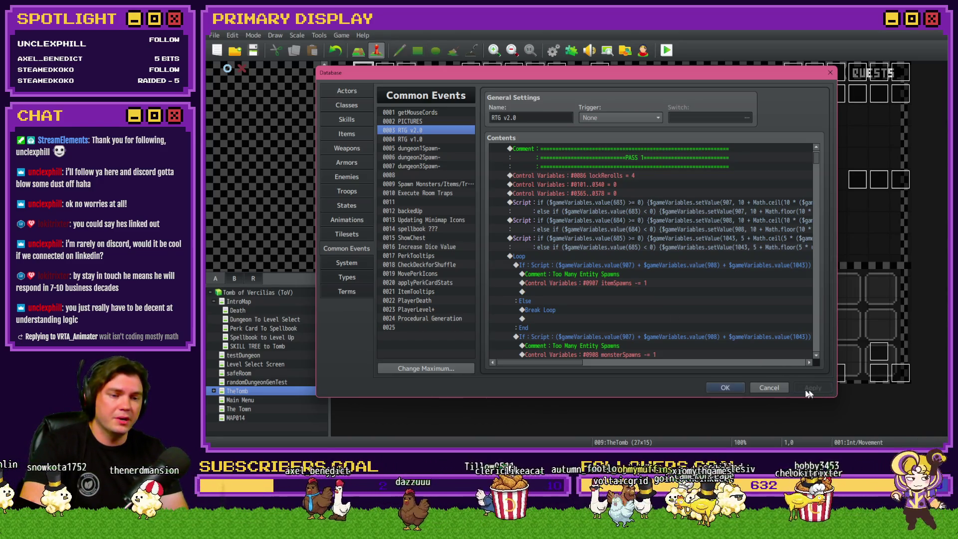
{"action": "left_click", "coordinate": [728, 387]}
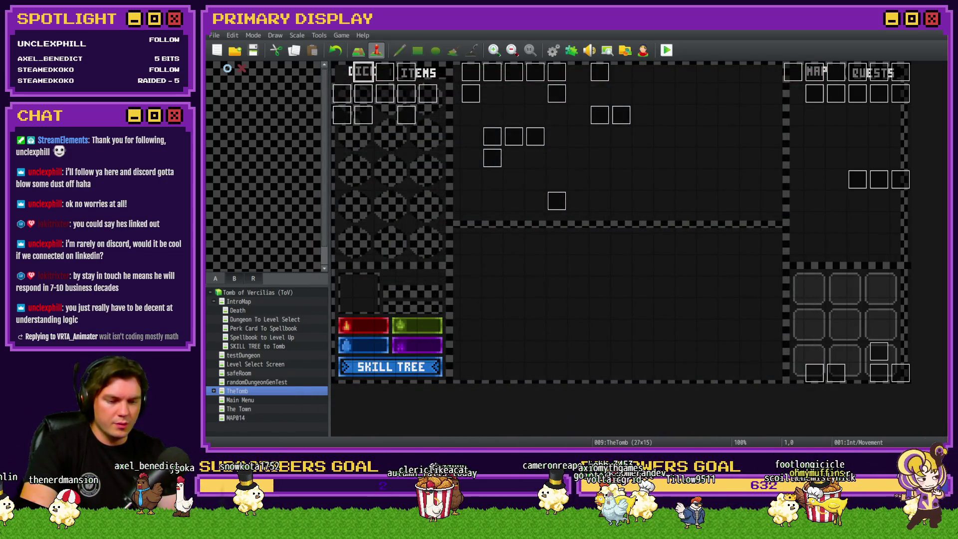
{"action": "key", "text": "alt+Tab"}
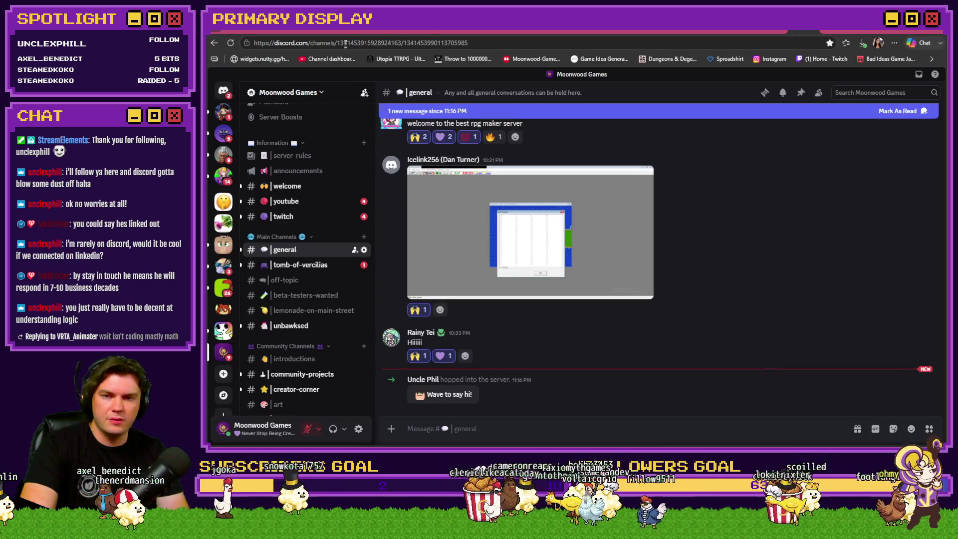
{"action": "left_click", "coordinate": [337, 32]}
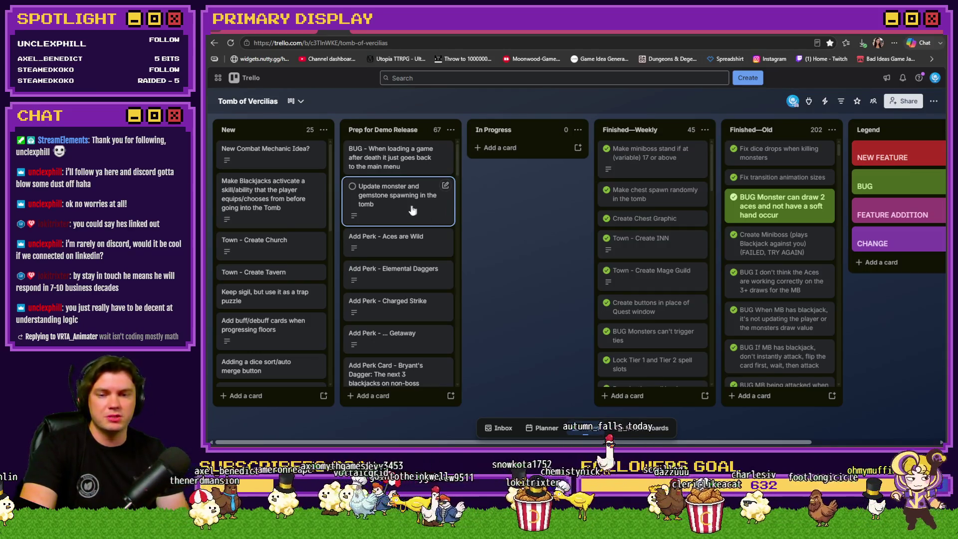
Step: Mark 'Update monster and gemstone spawning in the tomb' complete and drag it to the list's bottom
{"action": "left_click", "coordinate": [352, 186]}
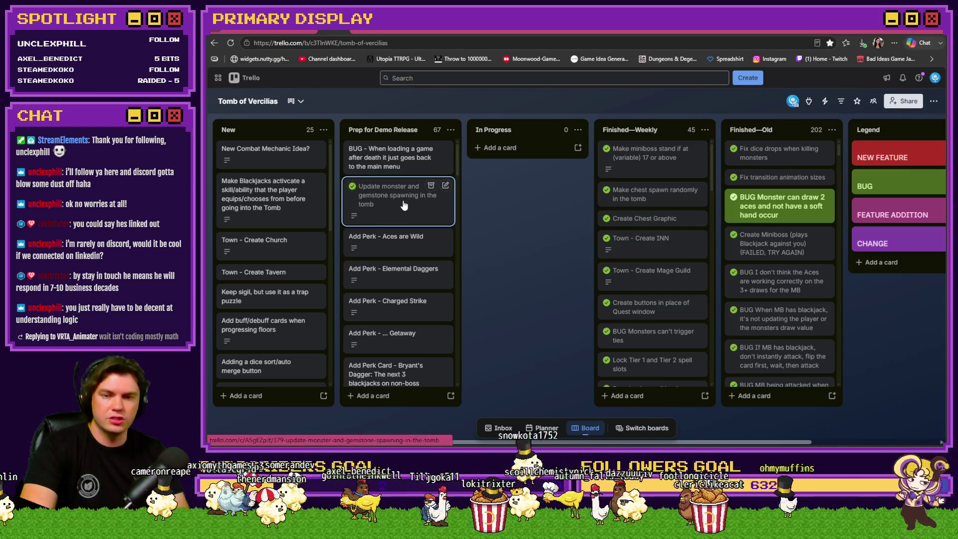
{"action": "mouse_move", "coordinate": [397, 197]}
{"action": "left_mouse_down"}
{"action": "mouse_move", "coordinate": [410, 380]}
{"action": "mouse_move", "coordinate": [408, 369]}
{"action": "left_mouse_up"}
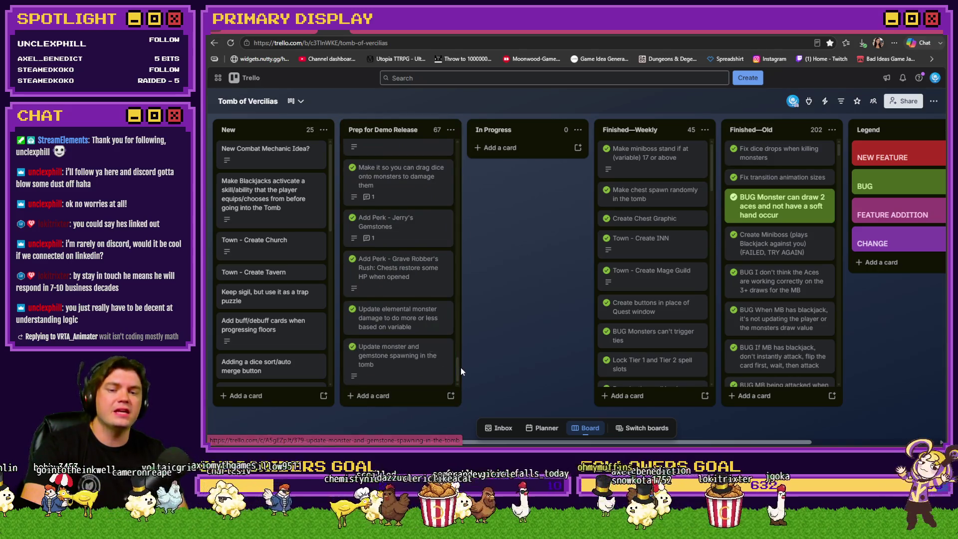
{"action": "scroll", "coordinate": [434, 310], "scroll_direction": "up", "scroll_amount": 15}
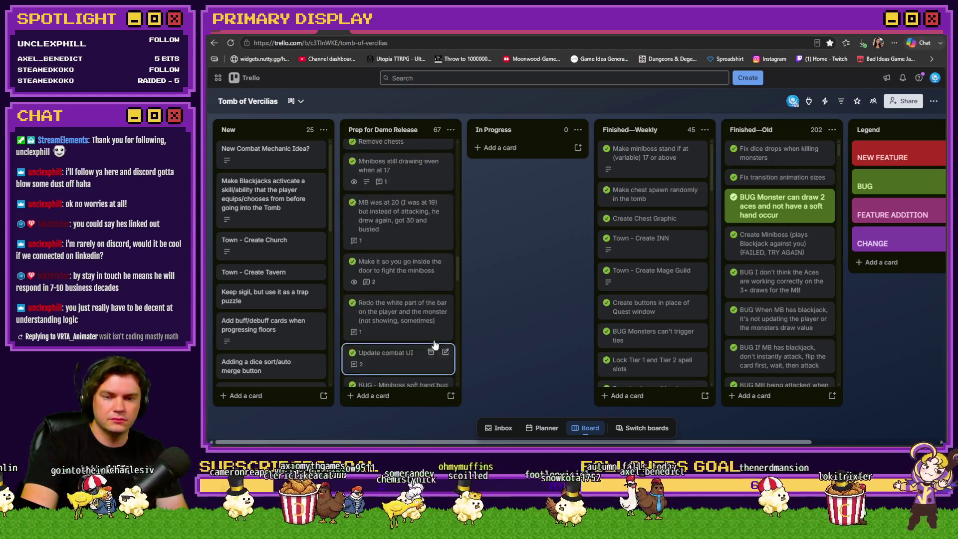
{"action": "scroll", "coordinate": [425, 348], "scroll_direction": "up", "scroll_amount": 5}
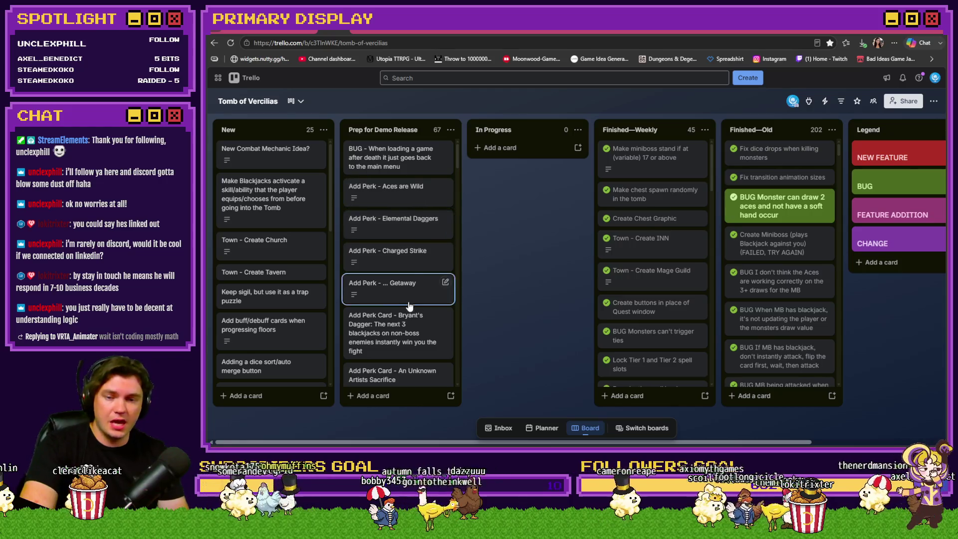
{"action": "scroll", "coordinate": [410, 257], "scroll_direction": "down", "scroll_amount": 1}
{"action": "scroll", "coordinate": [410, 257], "scroll_direction": "down", "scroll_amount": 5}
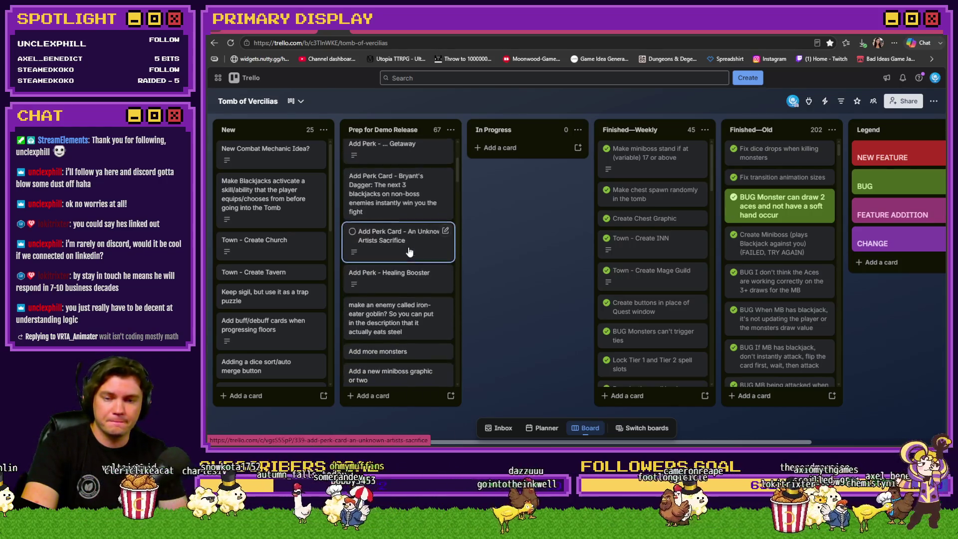
{"action": "scroll", "coordinate": [413, 222], "scroll_direction": "down", "scroll_amount": 1}
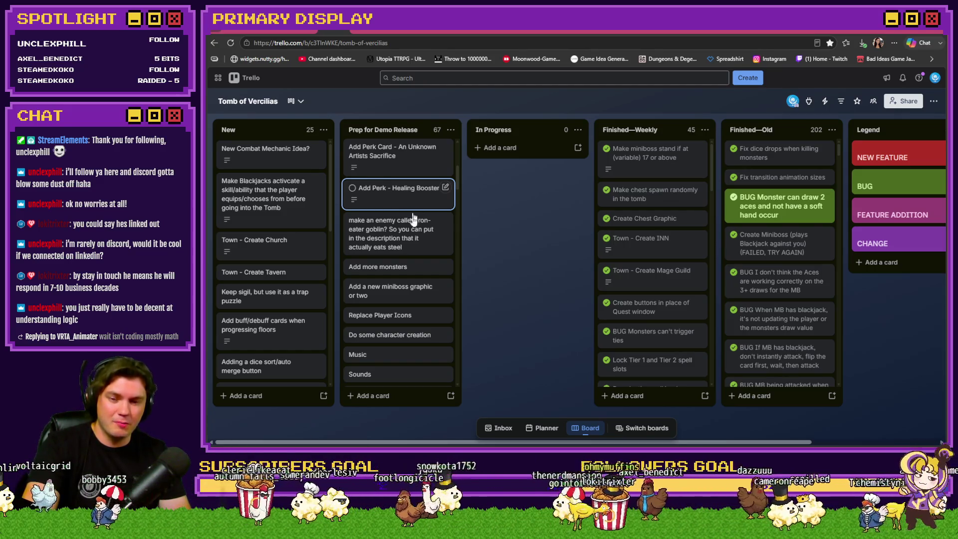
{"action": "scroll", "coordinate": [418, 265], "scroll_direction": "down", "scroll_amount": 2}
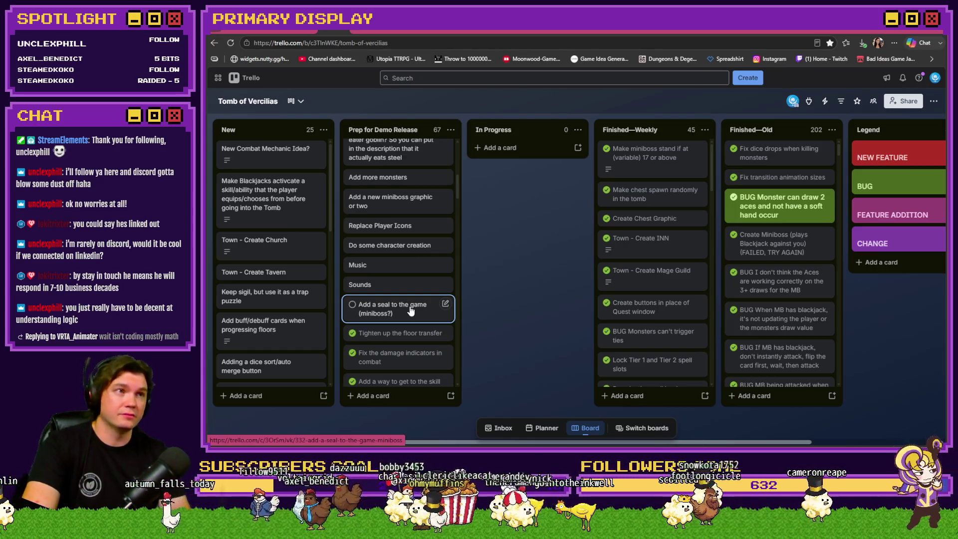
{"action": "scroll", "coordinate": [410, 312], "scroll_direction": "up", "scroll_amount": 5}
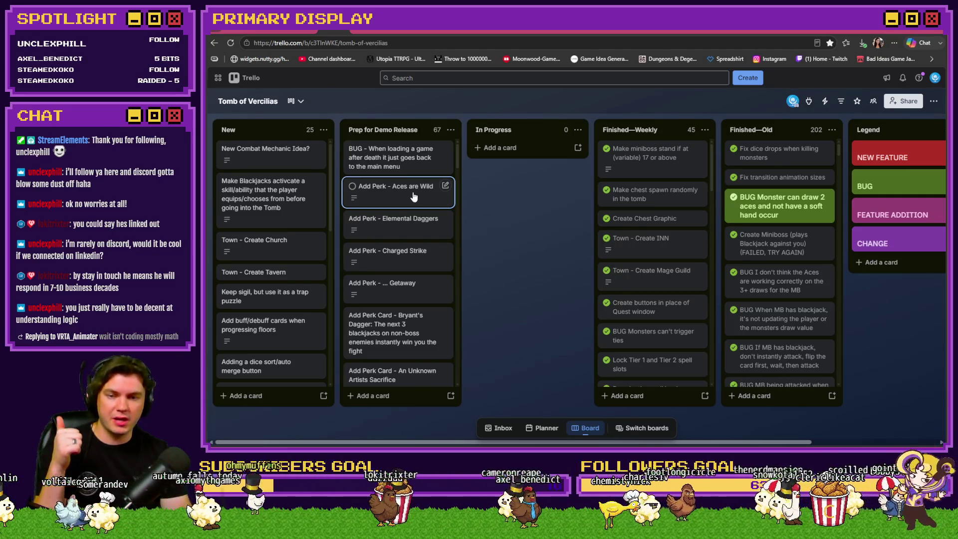
{"action": "scroll", "coordinate": [414, 202], "scroll_direction": "down", "scroll_amount": 2}
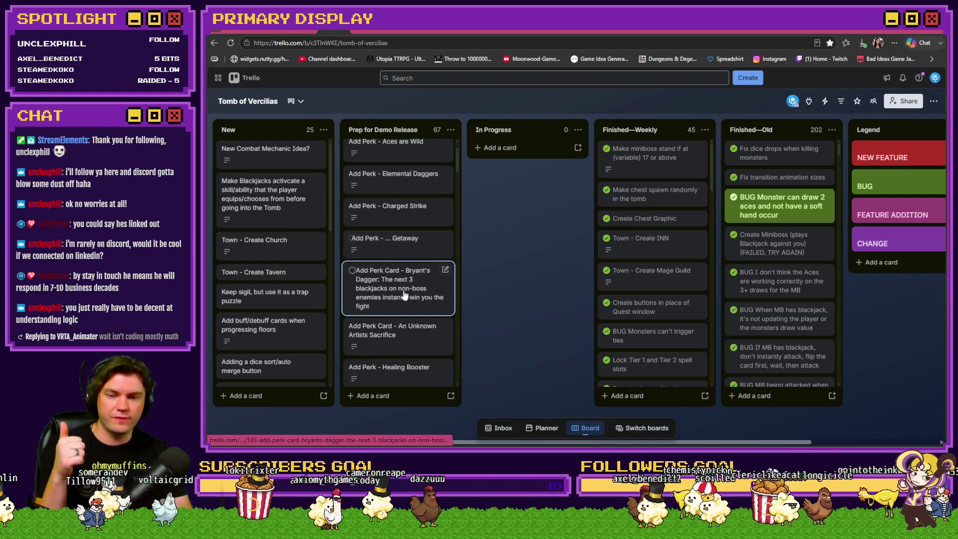
{"action": "scroll", "coordinate": [407, 332], "scroll_direction": "down", "scroll_amount": 3}
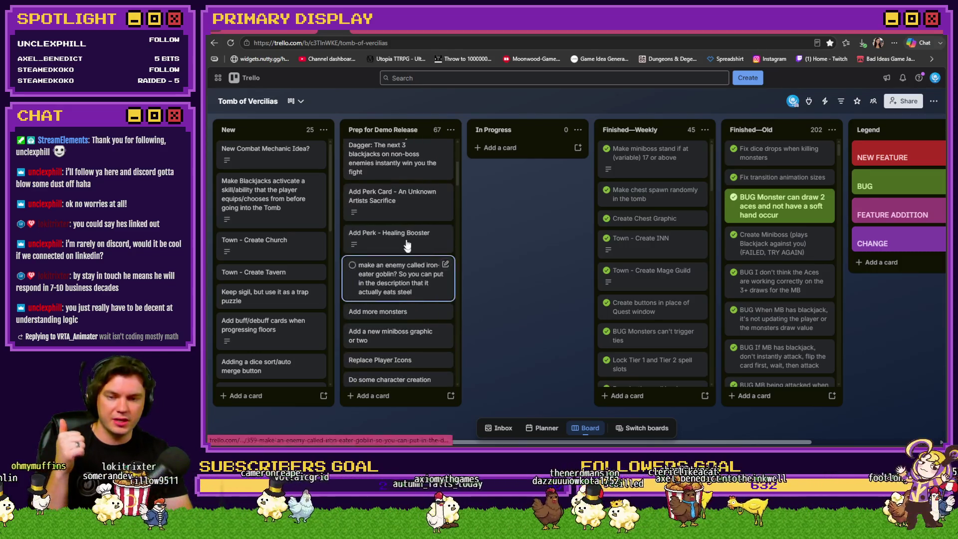
{"action": "scroll", "coordinate": [406, 234], "scroll_direction": "up", "scroll_amount": 4}
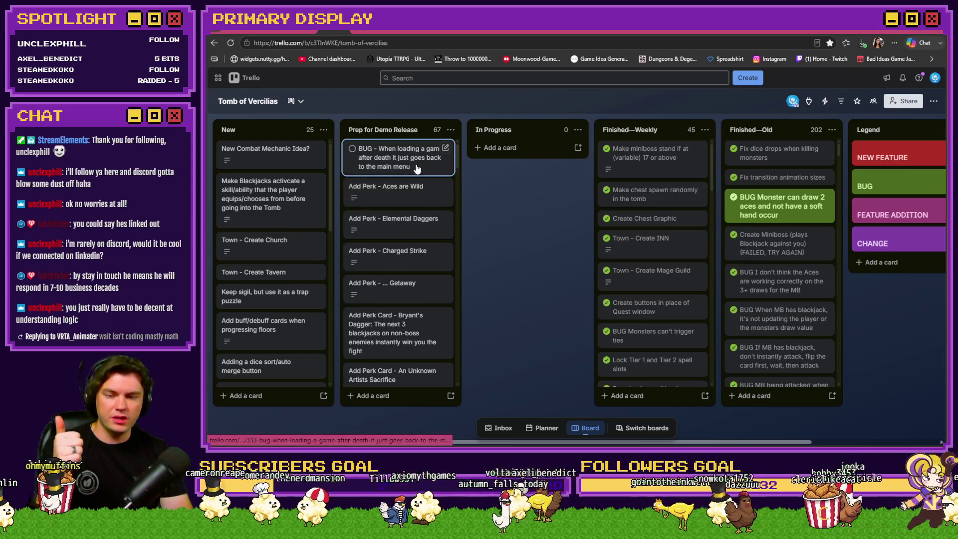
{"action": "scroll", "coordinate": [417, 168], "scroll_direction": "down", "scroll_amount": 4}
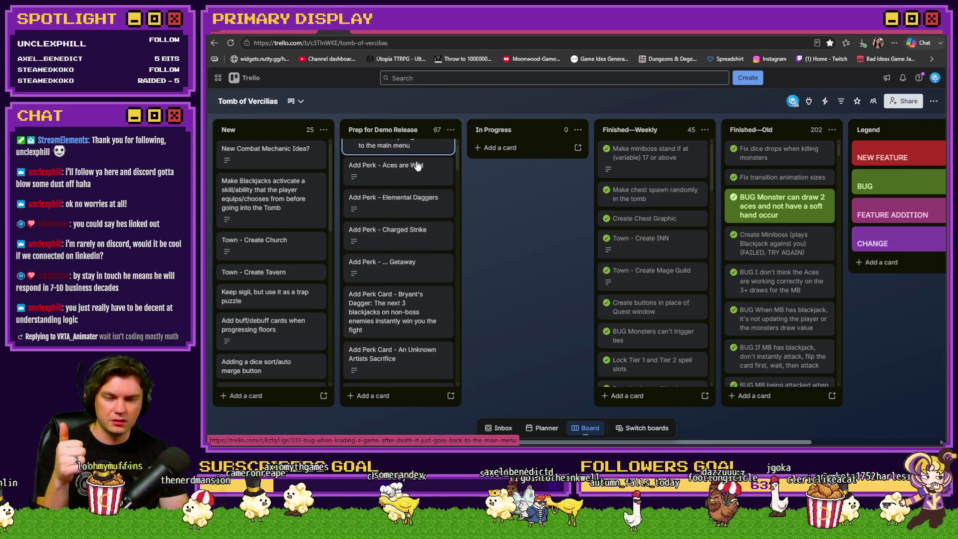
{"action": "scroll", "coordinate": [417, 167], "scroll_direction": "down", "scroll_amount": 1}
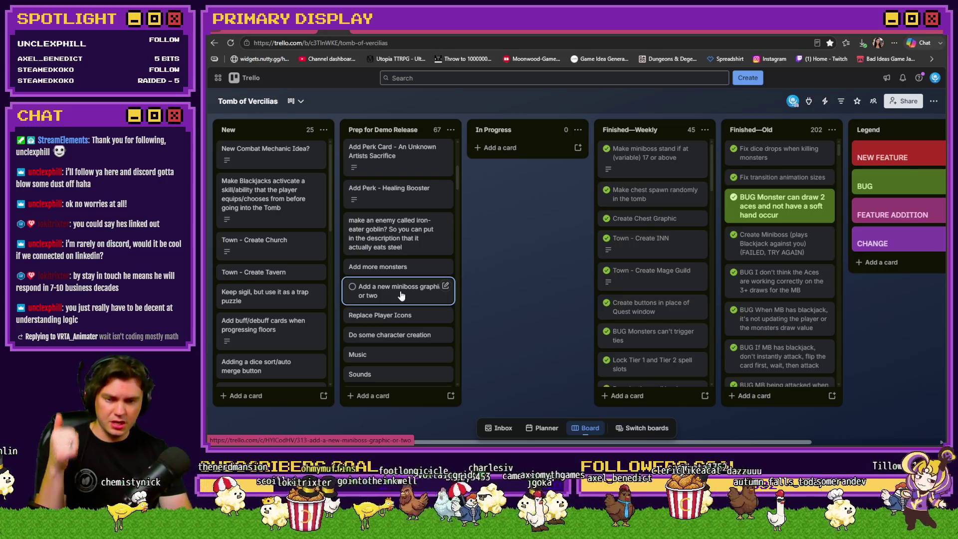
{"action": "scroll", "coordinate": [401, 295], "scroll_direction": "down", "scroll_amount": 1}
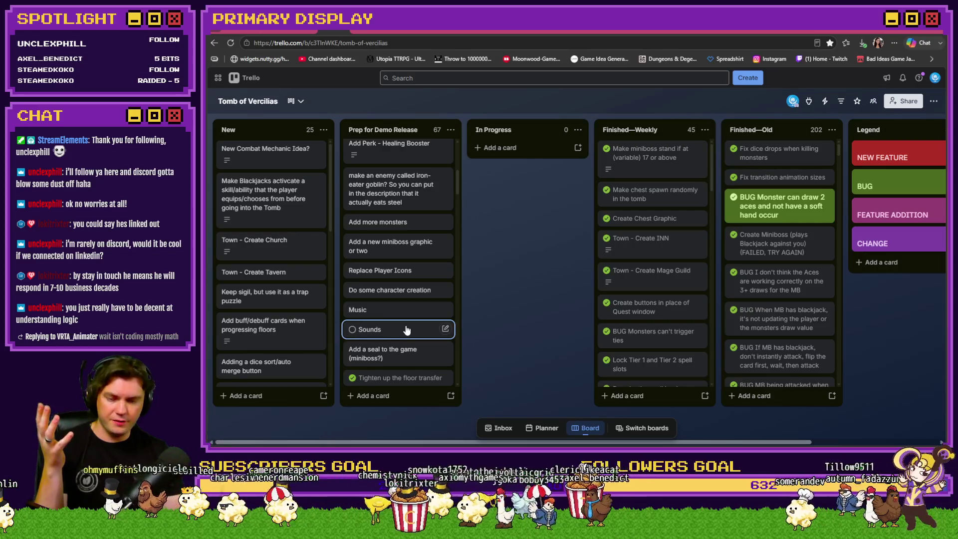
{"action": "mouse_move", "coordinate": [408, 324]}
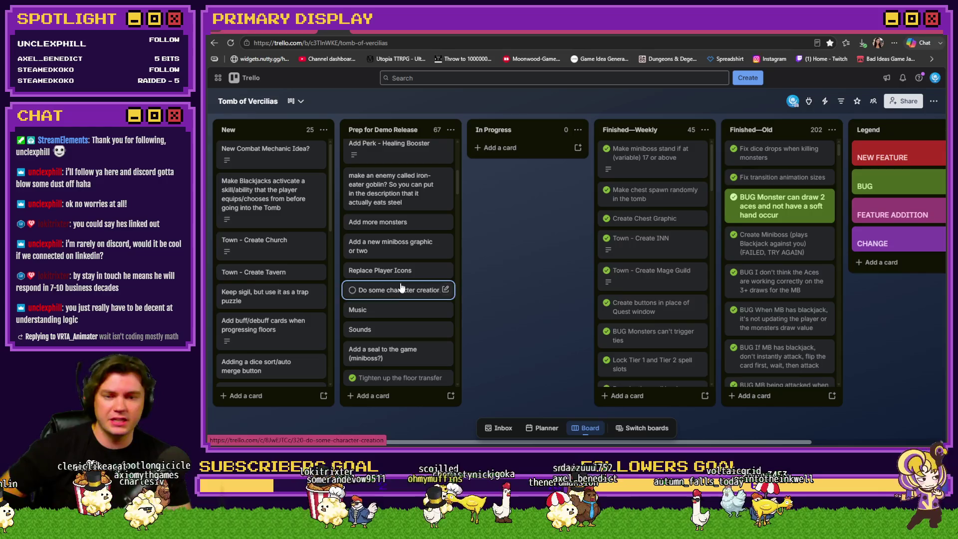
{"action": "mouse_move", "coordinate": [401, 282]}
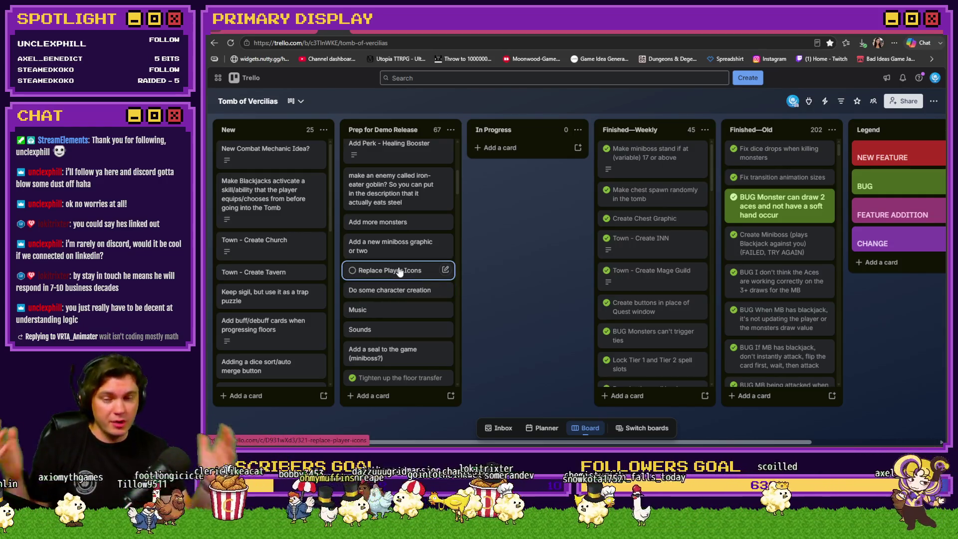
{"action": "scroll", "coordinate": [398, 272], "scroll_direction": "up", "scroll_amount": 5}
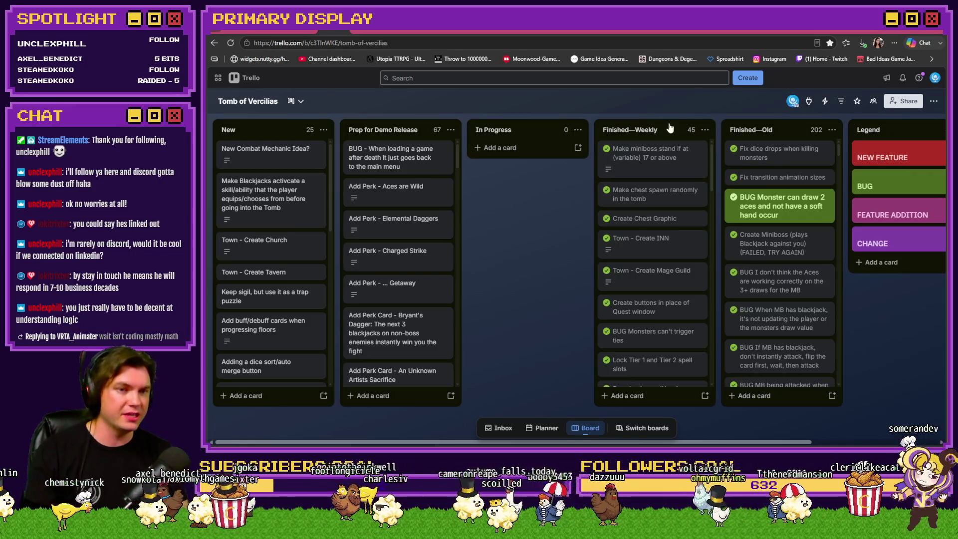
Step: Go from the UNBAWKSED jam tab to Moonwood Games' Roll for Redemption game page
{"action": "key", "text": "ctrl+Tab"}
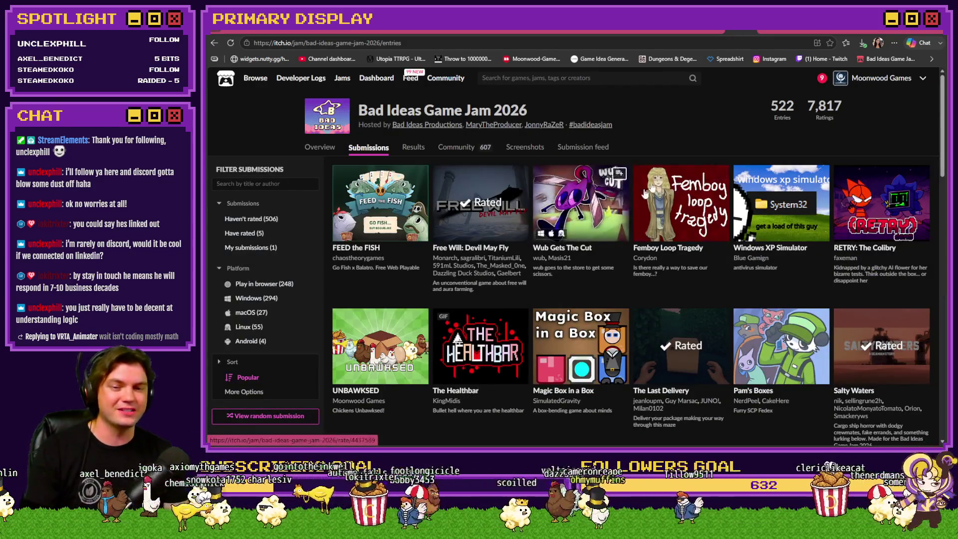
{"action": "left_click", "coordinate": [776, 30]}
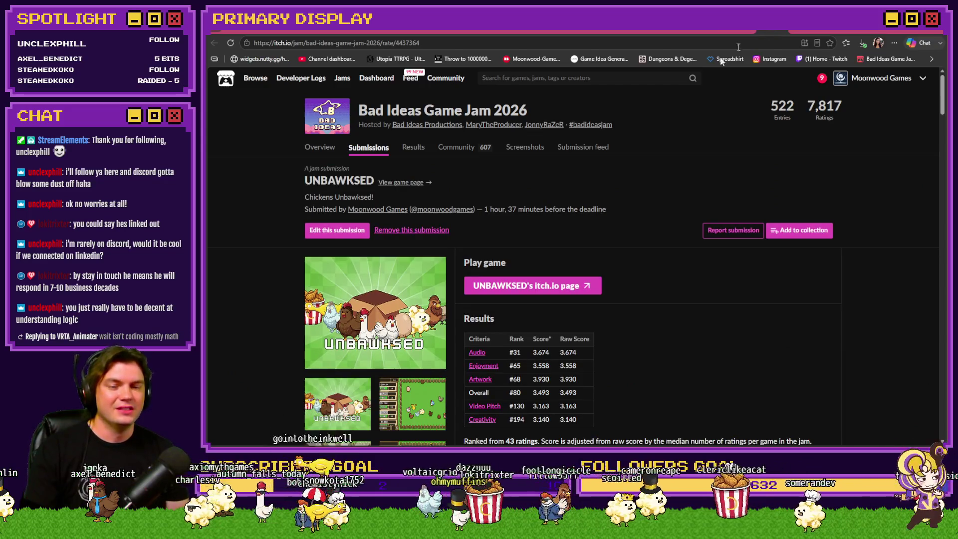
{"action": "left_click", "coordinate": [882, 85]}
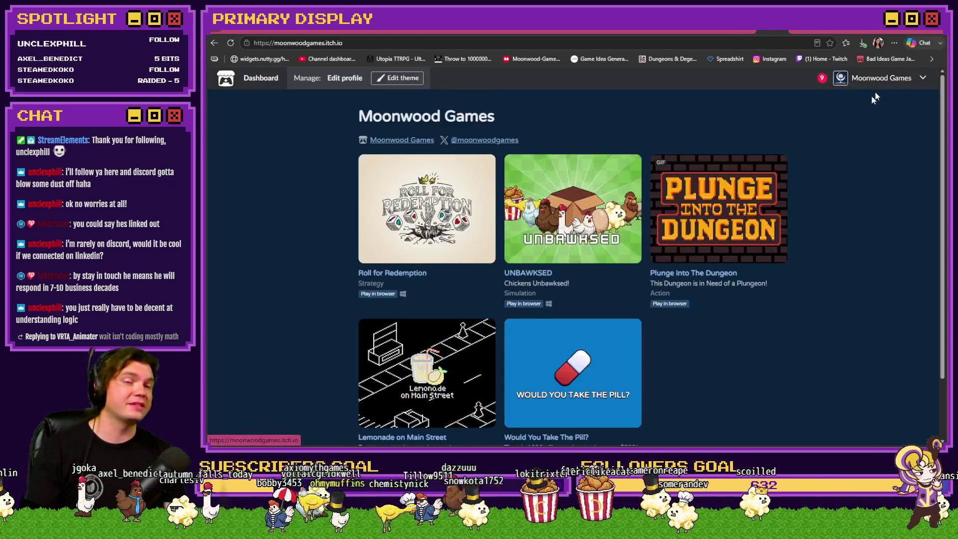
{"action": "left_click", "coordinate": [411, 233]}
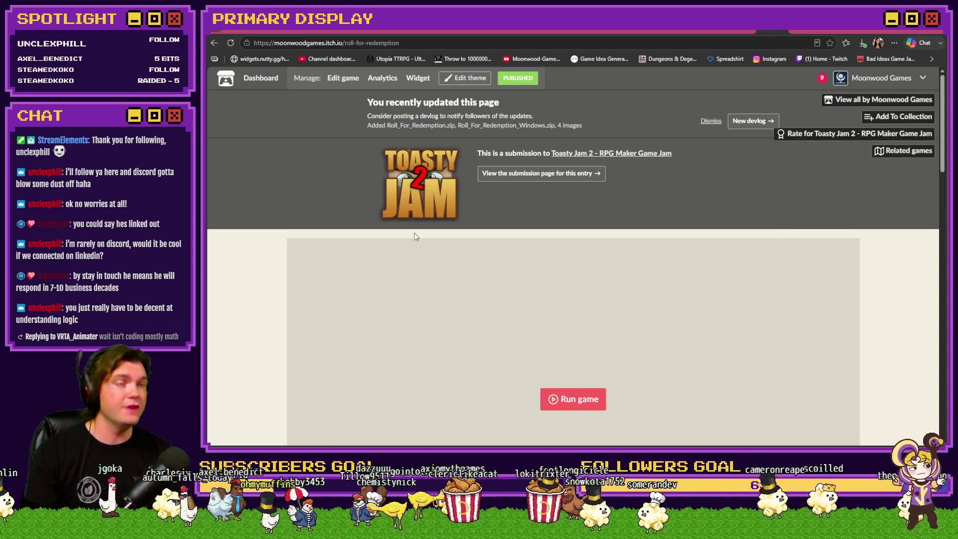
Step: Scroll down the Roll for Redemption page and back up to the top
{"action": "scroll", "coordinate": [368, 280], "scroll_direction": "down", "scroll_amount": 5}
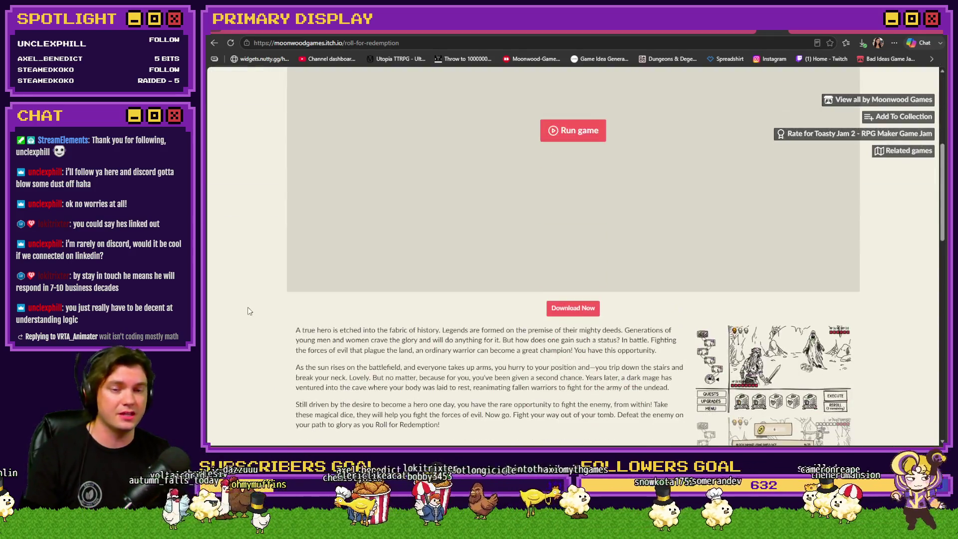
{"action": "scroll", "coordinate": [249, 310], "scroll_direction": "down", "scroll_amount": 8}
{"action": "scroll", "coordinate": [259, 314], "scroll_direction": "down", "scroll_amount": 5}
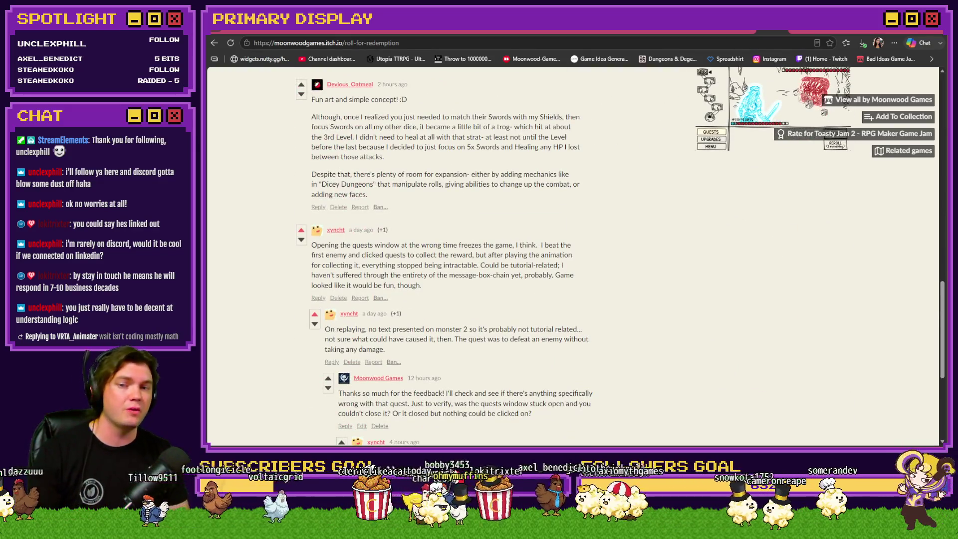
{"action": "scroll", "coordinate": [344, 172], "scroll_direction": "up", "scroll_amount": 2}
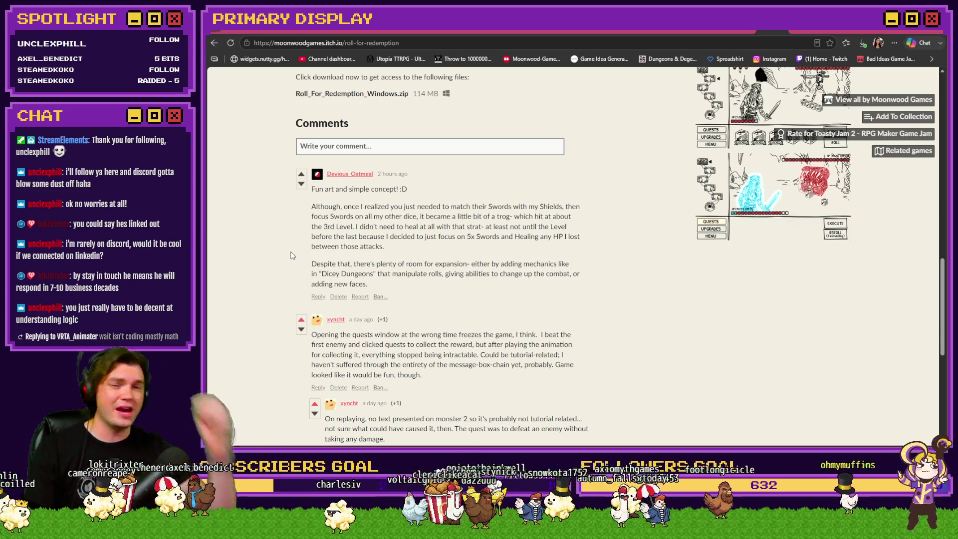
{"action": "scroll", "coordinate": [449, 255], "scroll_direction": "up", "scroll_amount": 3}
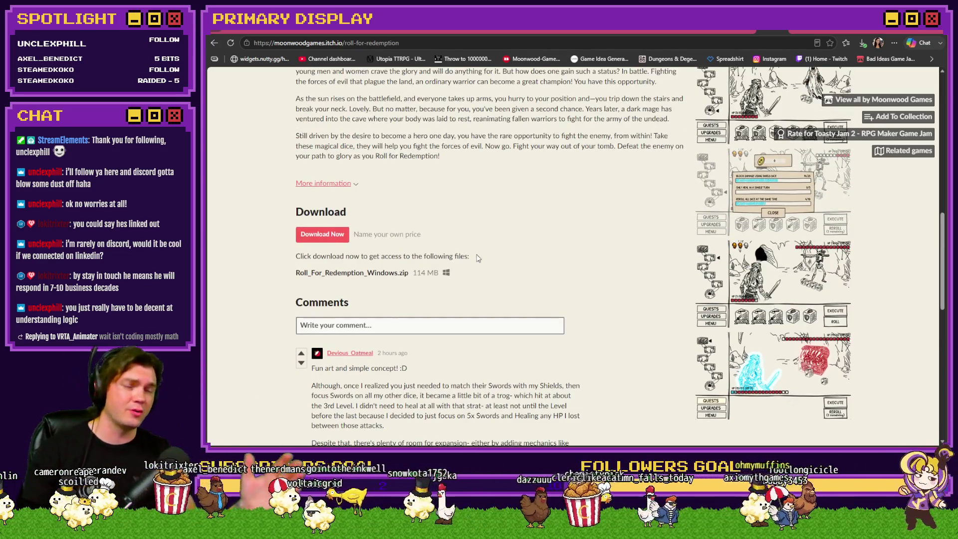
{"action": "scroll", "coordinate": [483, 266], "scroll_direction": "up", "scroll_amount": 8}
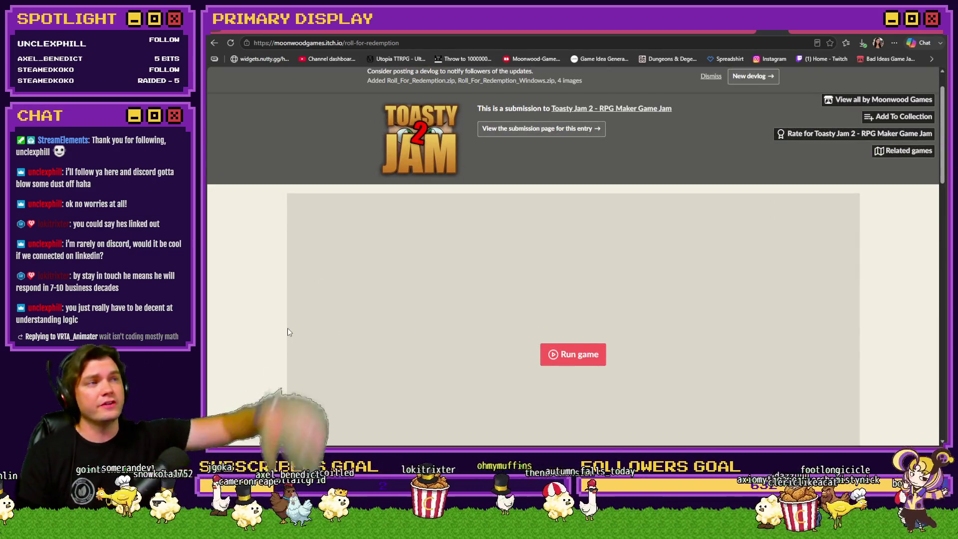
{"action": "left_click", "coordinate": [451, 42]}
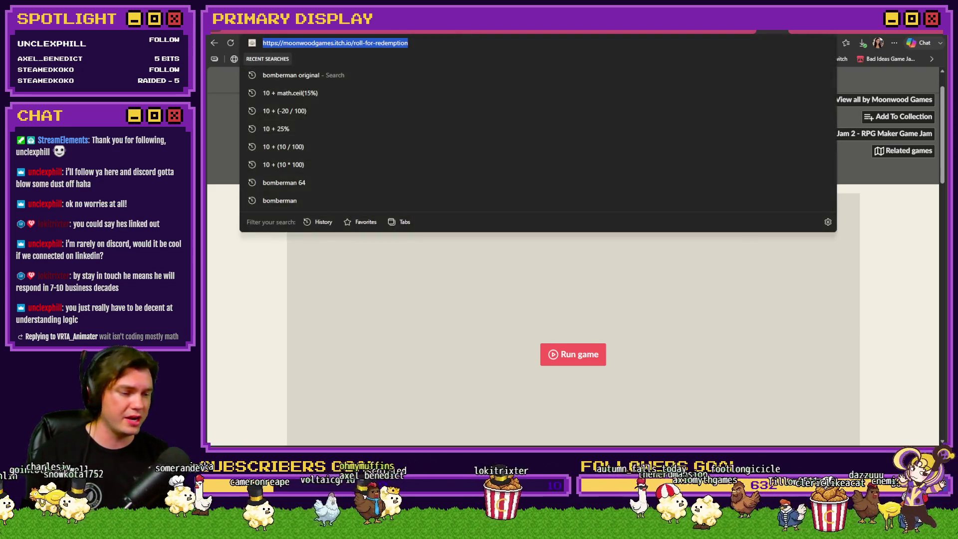
{"action": "key", "text": "Escape"}
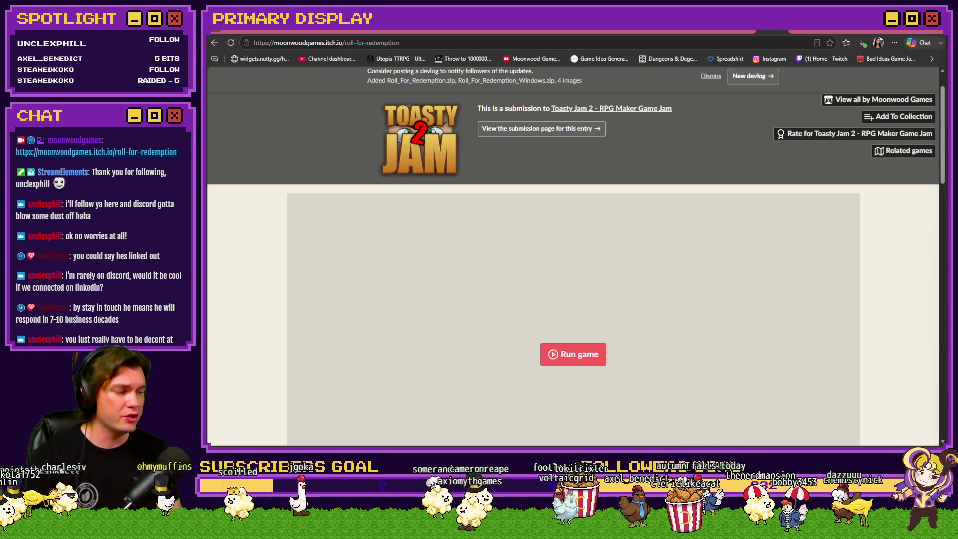
{"action": "scroll", "coordinate": [788, 324], "scroll_direction": "down", "scroll_amount": 2}
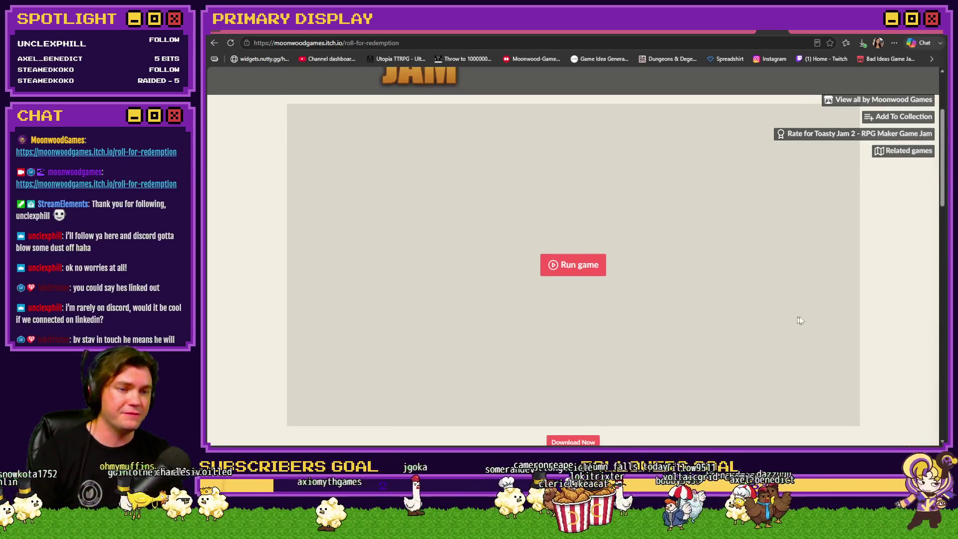
{"action": "scroll", "coordinate": [860, 317], "scroll_direction": "down", "scroll_amount": 1}
{"action": "scroll", "coordinate": [865, 314], "scroll_direction": "down", "scroll_amount": 9}
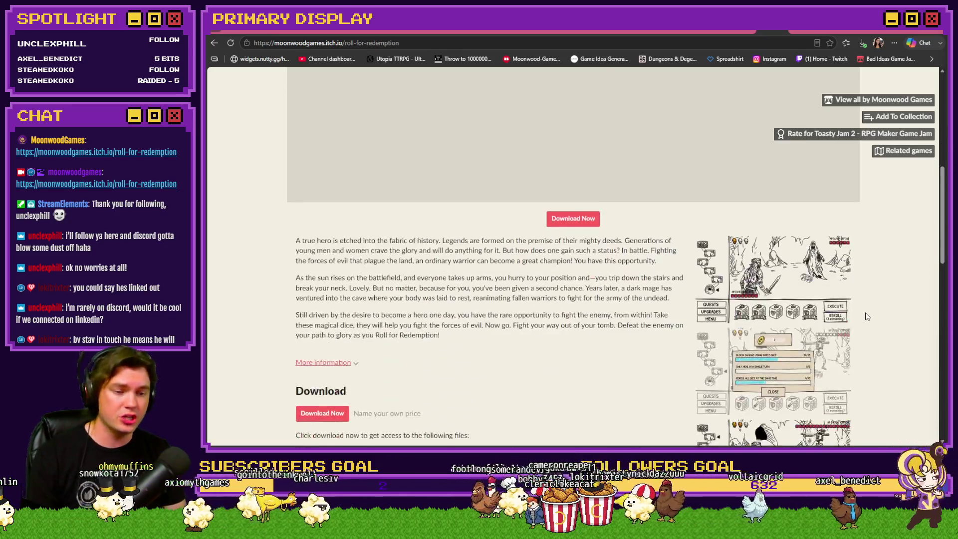
{"action": "scroll", "coordinate": [866, 313], "scroll_direction": "down", "scroll_amount": 4}
{"action": "scroll", "coordinate": [866, 312], "scroll_direction": "down", "scroll_amount": 4}
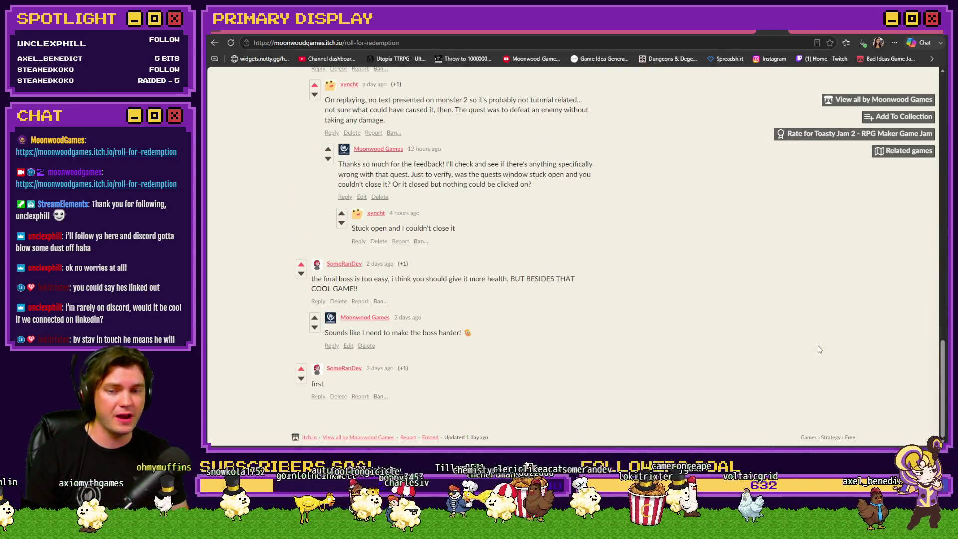
{"action": "scroll", "coordinate": [821, 348], "scroll_direction": "up", "scroll_amount": 4}
{"action": "scroll", "coordinate": [822, 349], "scroll_direction": "up", "scroll_amount": 4}
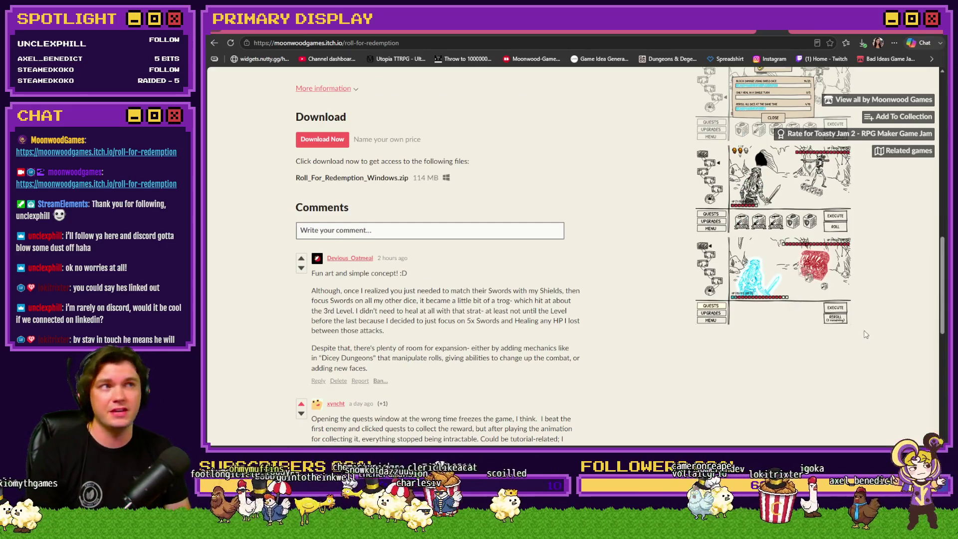
{"action": "scroll", "coordinate": [873, 322], "scroll_direction": "up", "scroll_amount": 6}
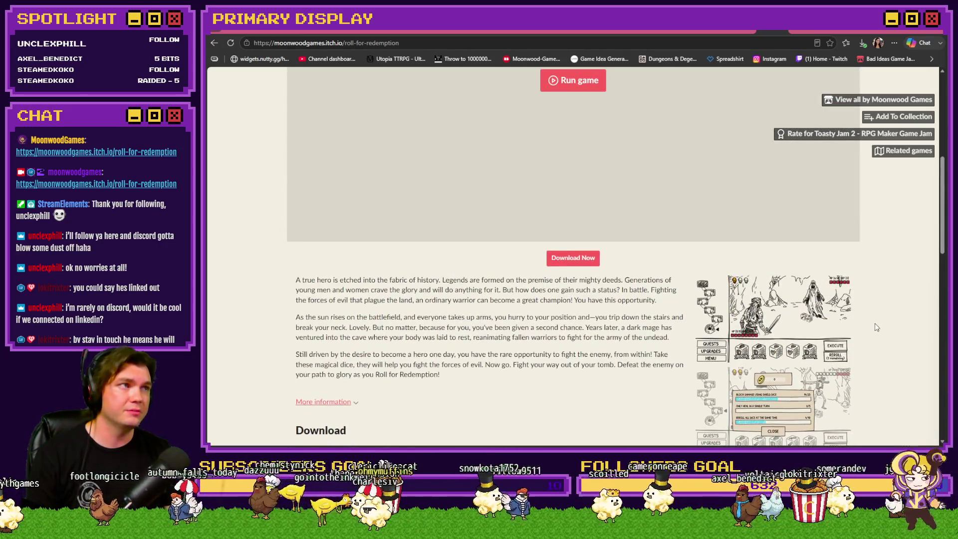
{"action": "scroll", "coordinate": [876, 327], "scroll_direction": "down", "scroll_amount": 3}
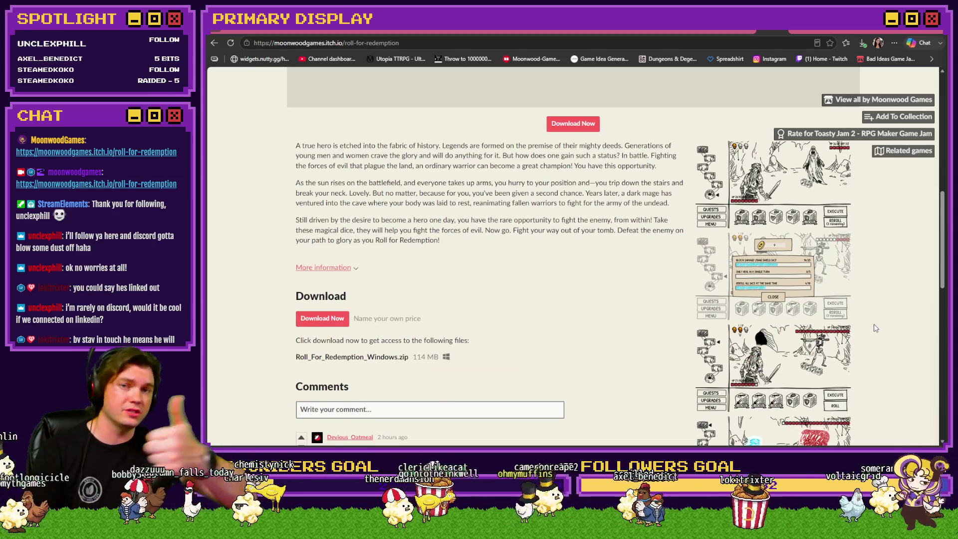